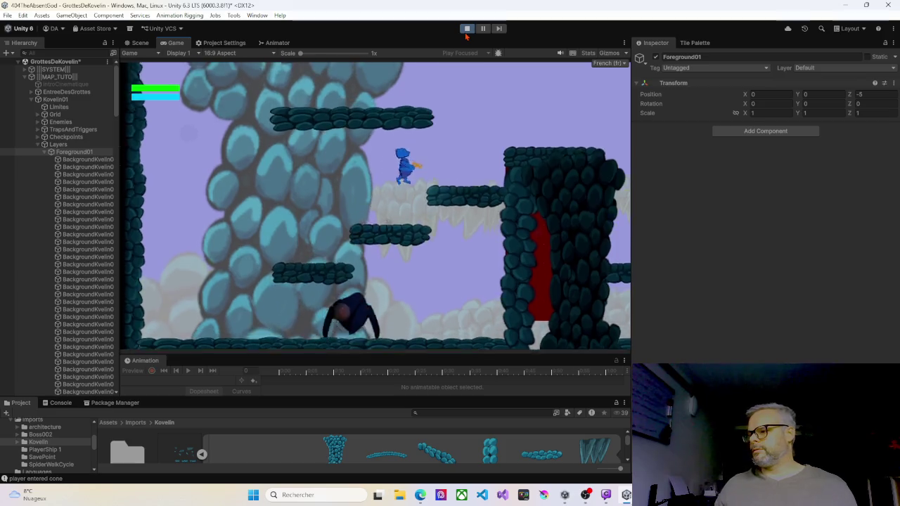
Run the character right through the cave, jumping over the spider and onto a ledge.
key("Left")
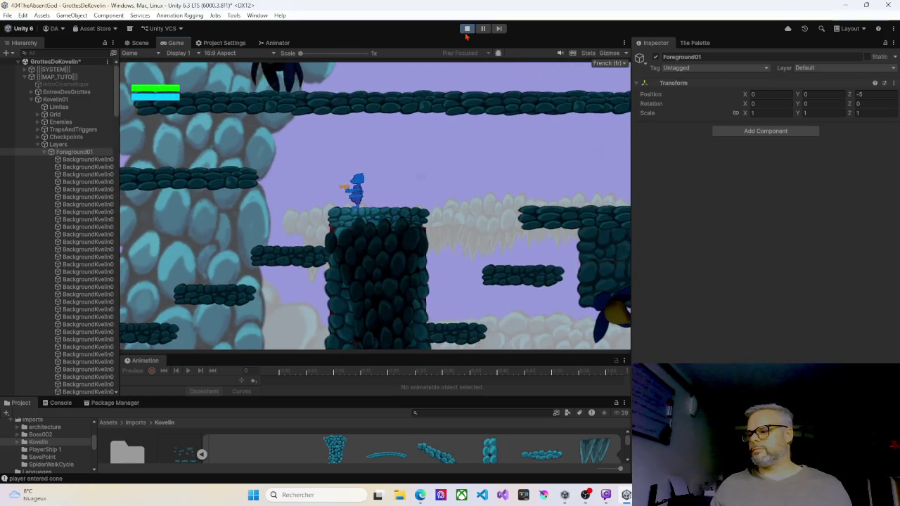
key("Right")
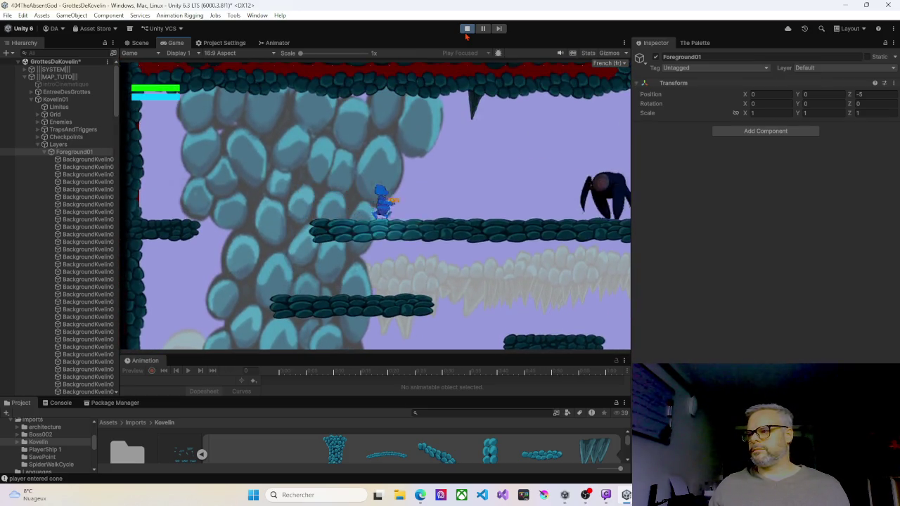
key("Right")
key("space")
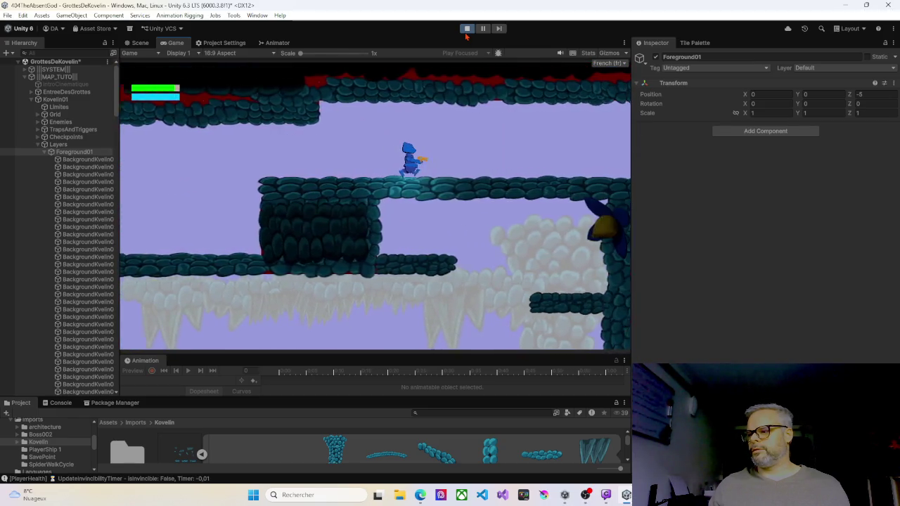
key("Right")
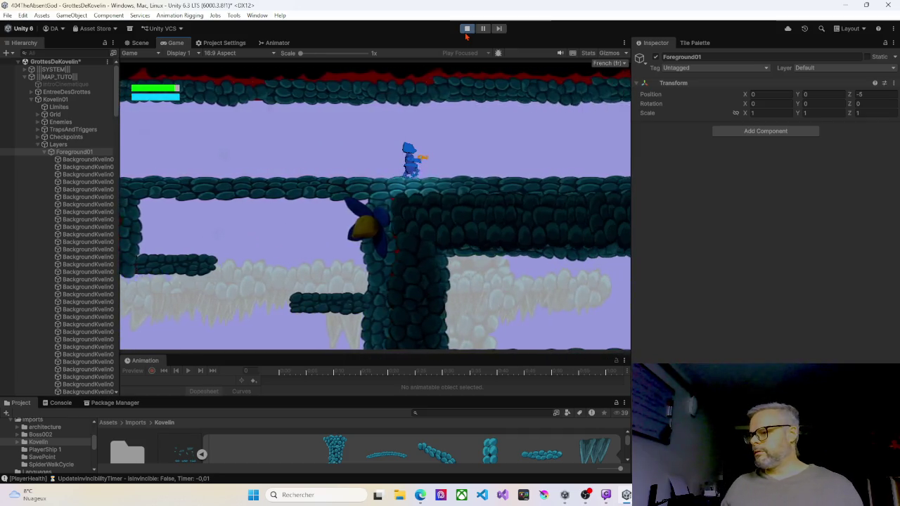
key("Right")
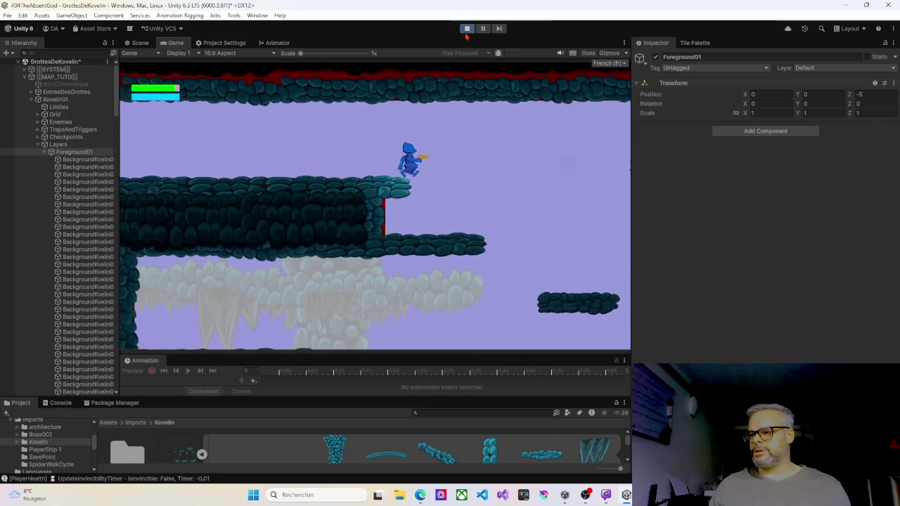
key("space")
key("Left")
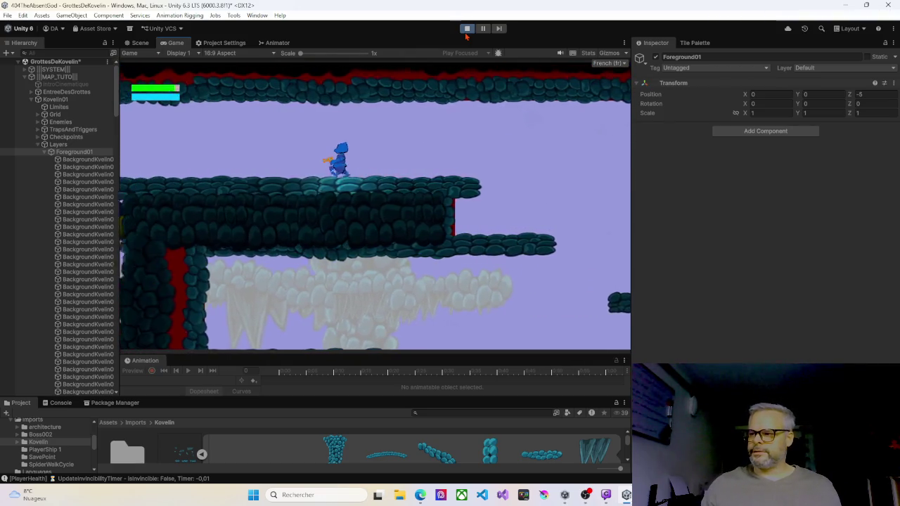
key("Right")
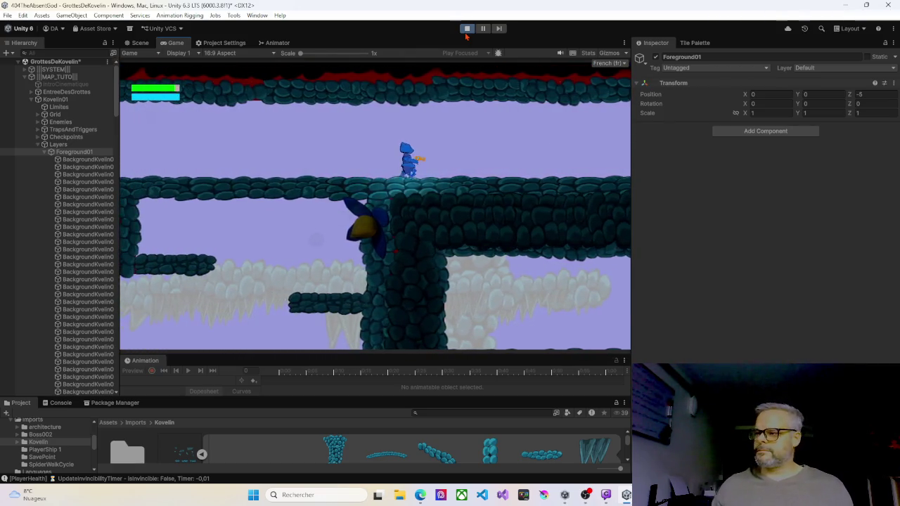
key("Right")
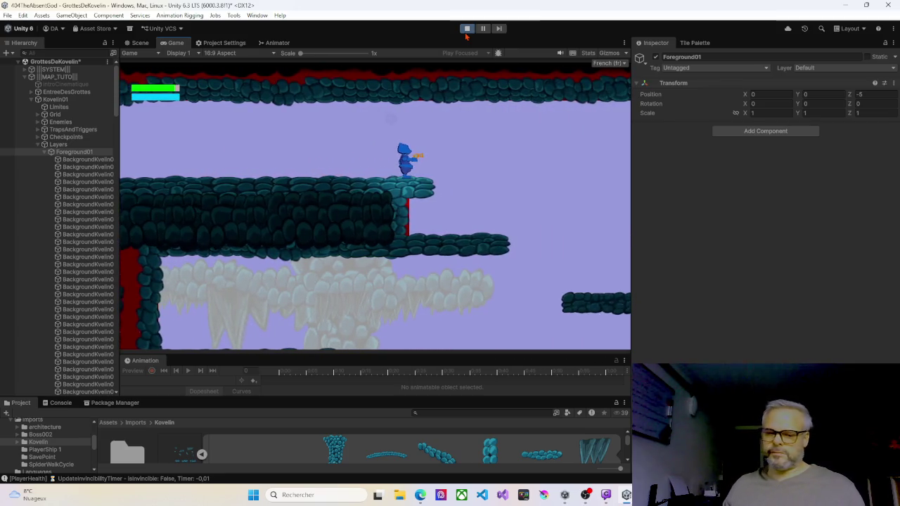
key("Right")
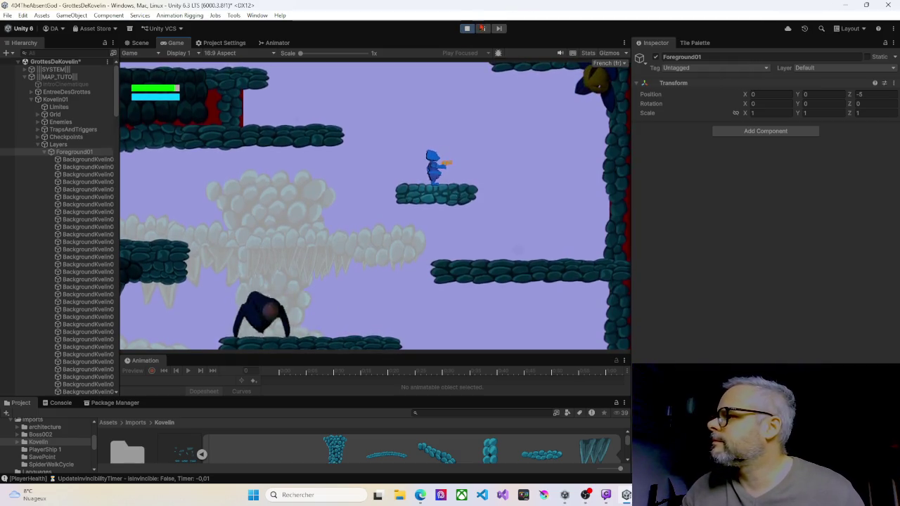
Stop the game, change Foreground01's Z position from -5 to -2, and replay.
left_click(467, 29)
left_click(870, 95)
key("BackSpace")
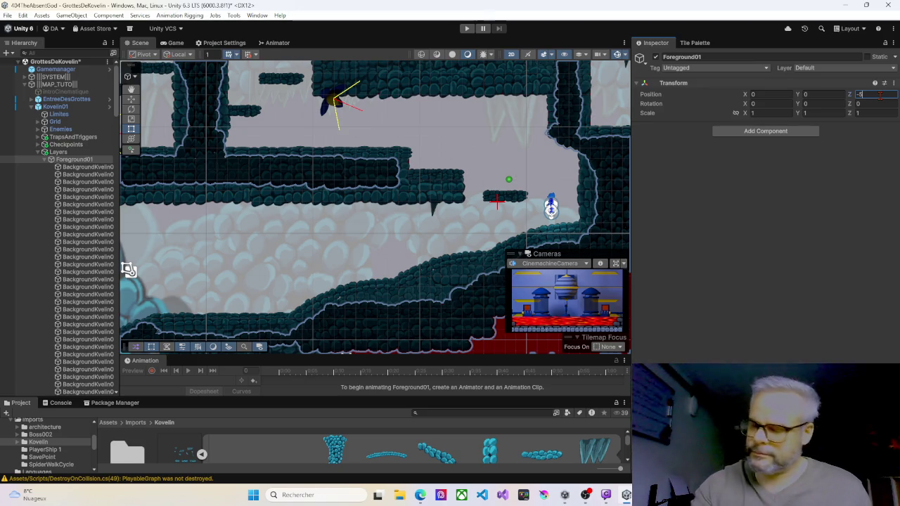
type("-2")
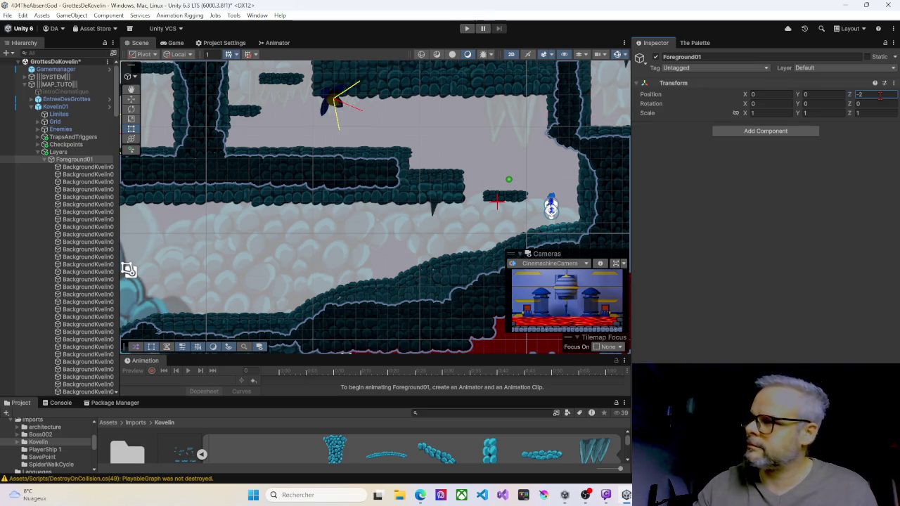
left_click(469, 29)
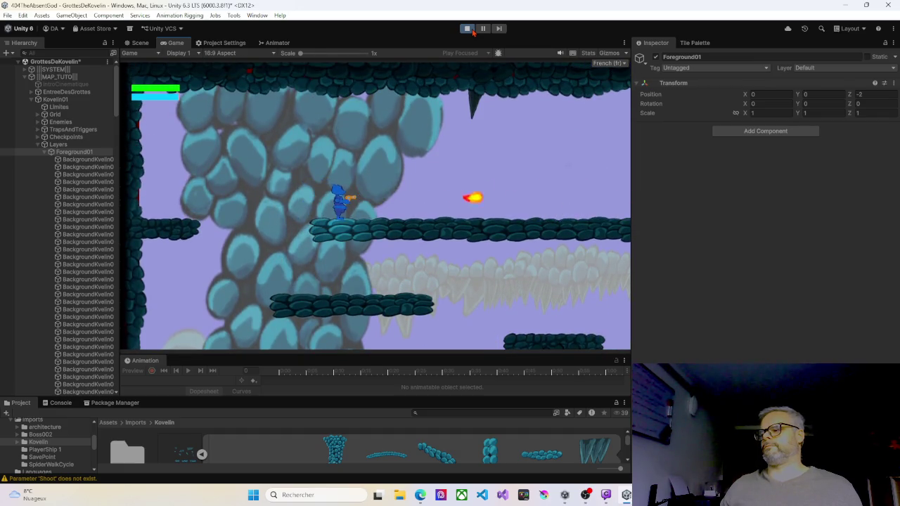
Run right past the pillars to the lower platforms and fire at the enemy.
key("Right")
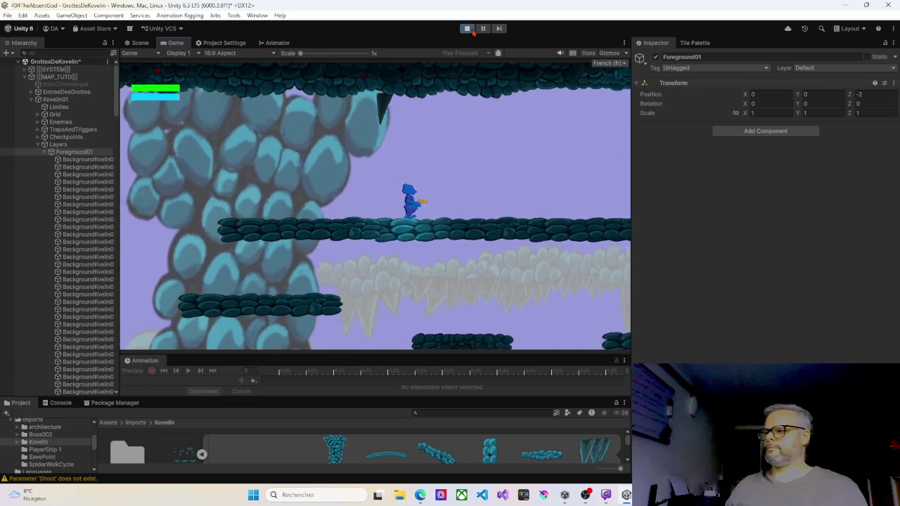
key("space")
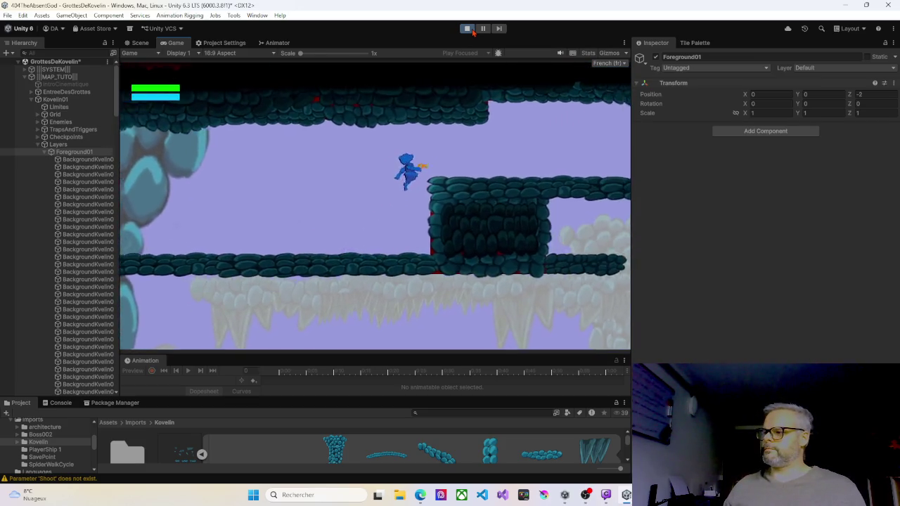
key("Right")
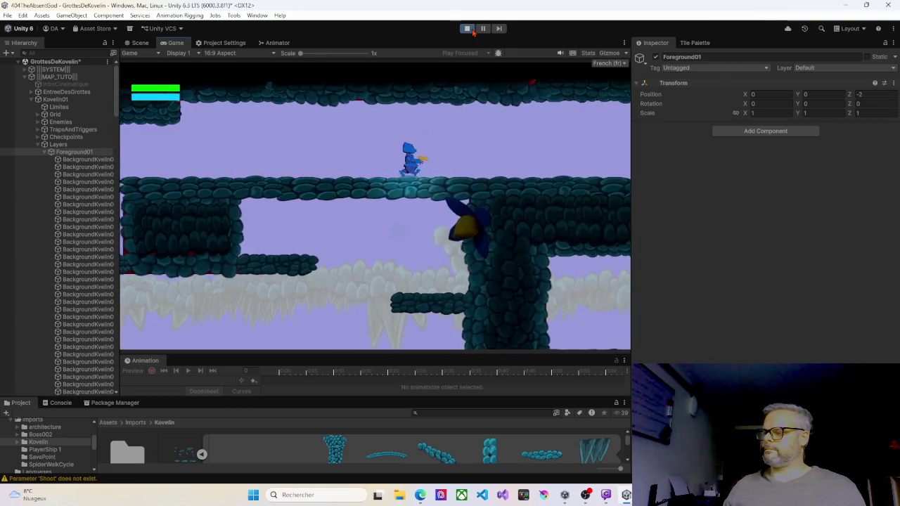
key("Right")
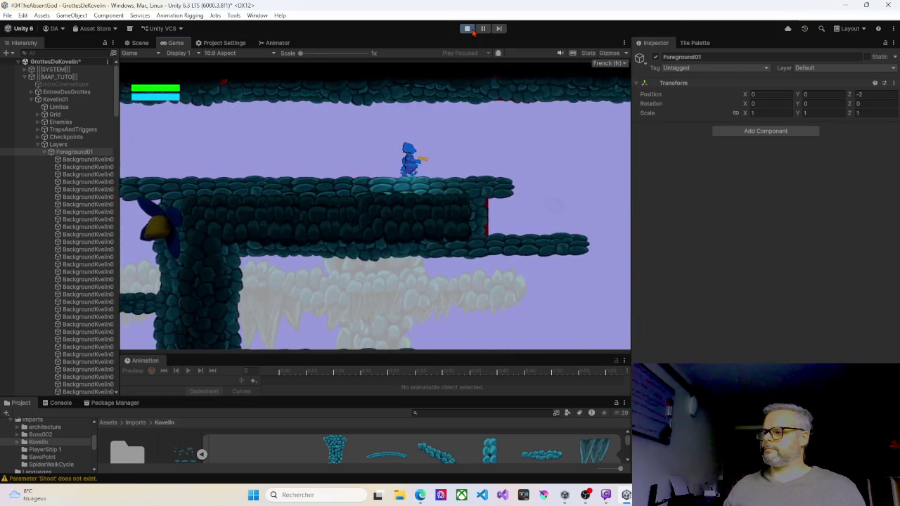
key("Right")
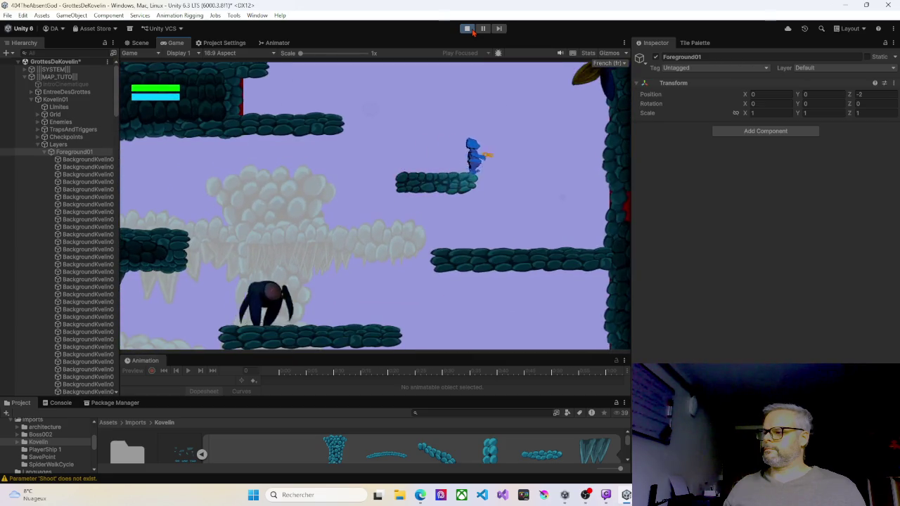
key("Left")
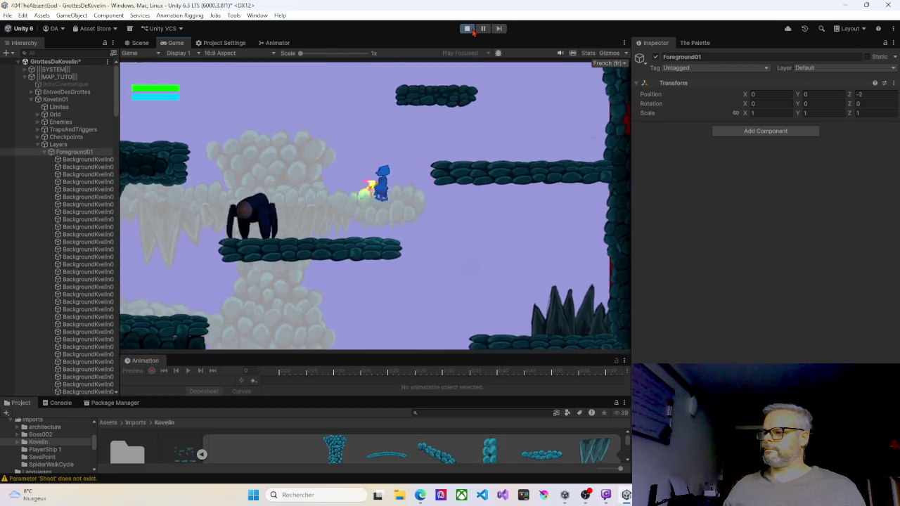
key("Right")
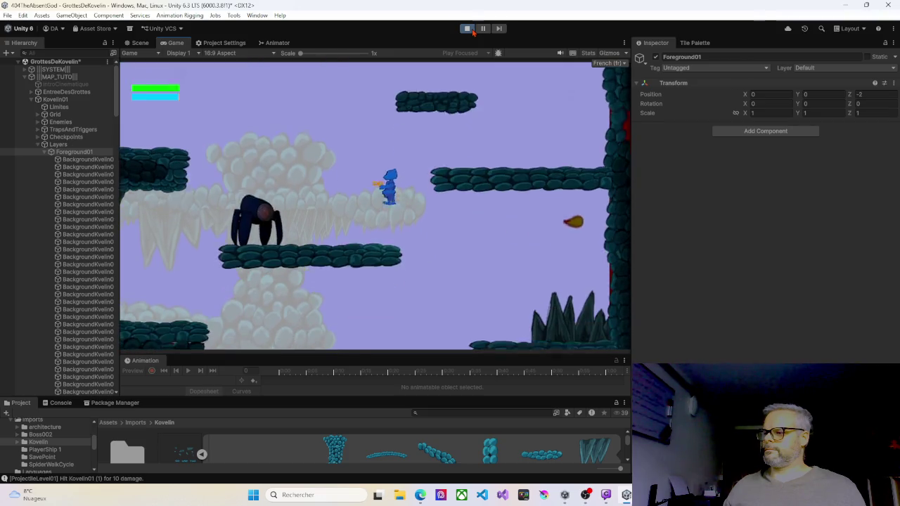
Jump between the ledges near the ape, drop to the lower rock ledge, then climb back up-left.
key("space")
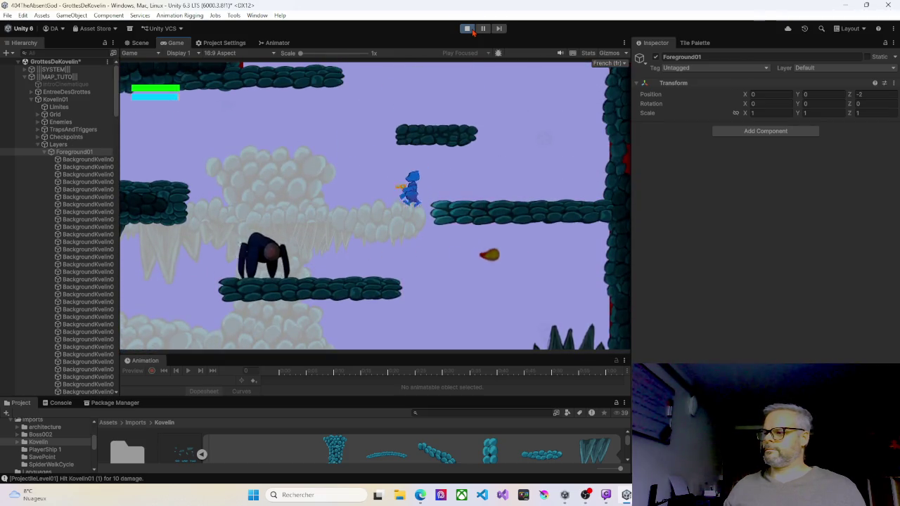
key("space")
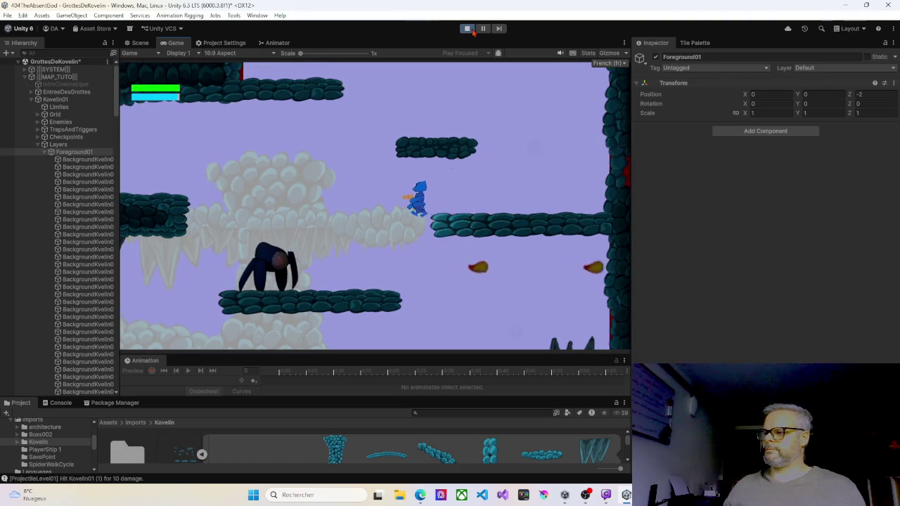
key("space")
key("Left")
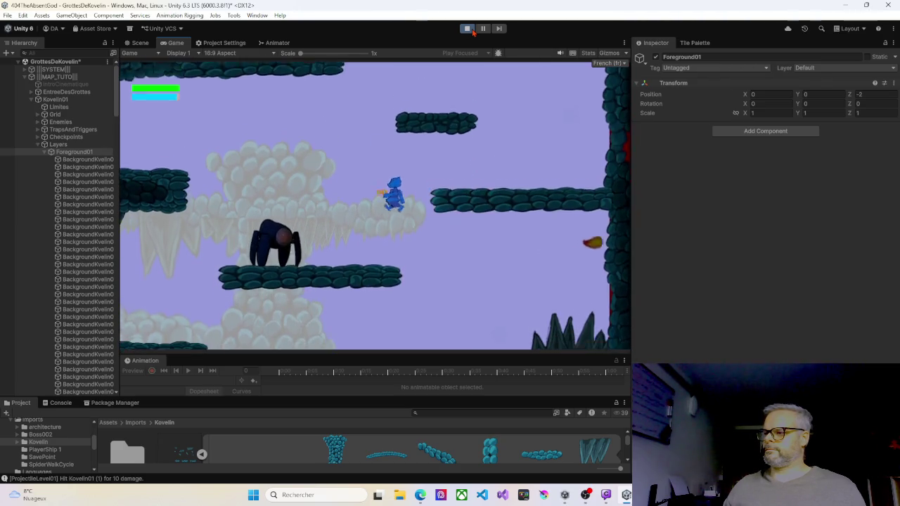
key("Left")
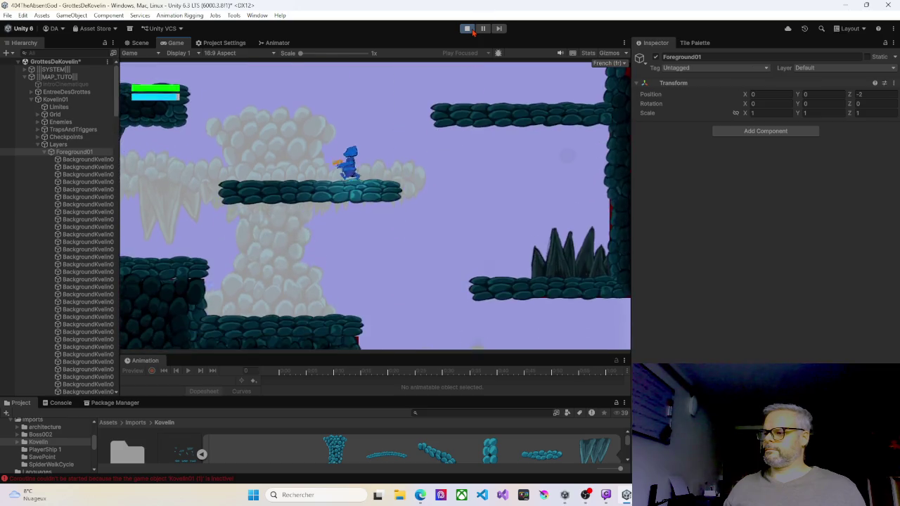
key("Right")
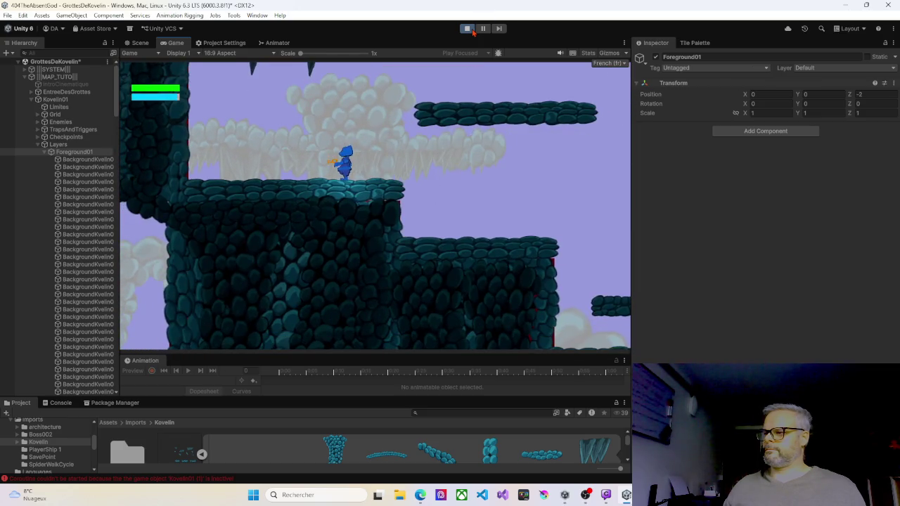
key("Left")
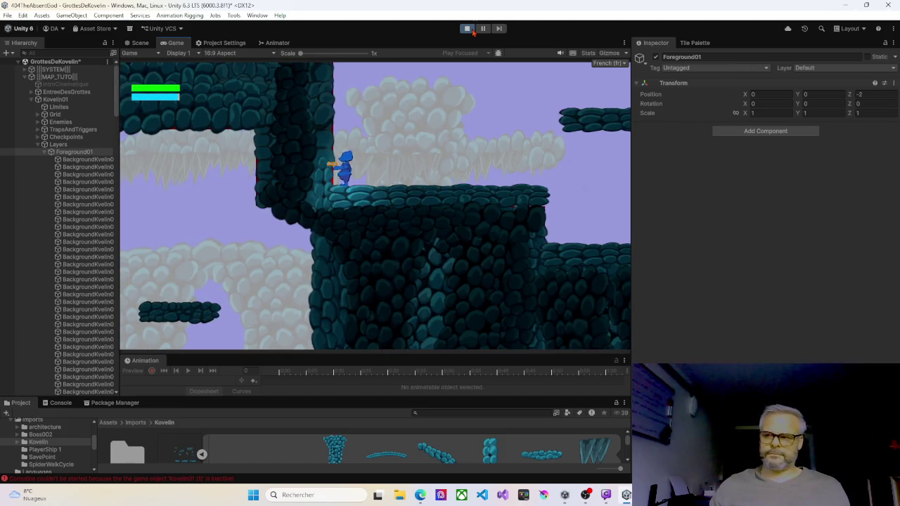
key("Right")
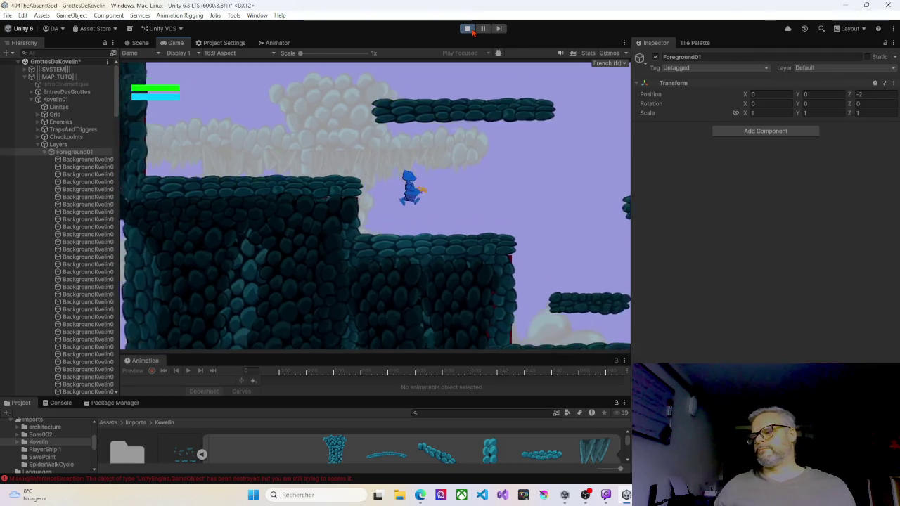
key("Right")
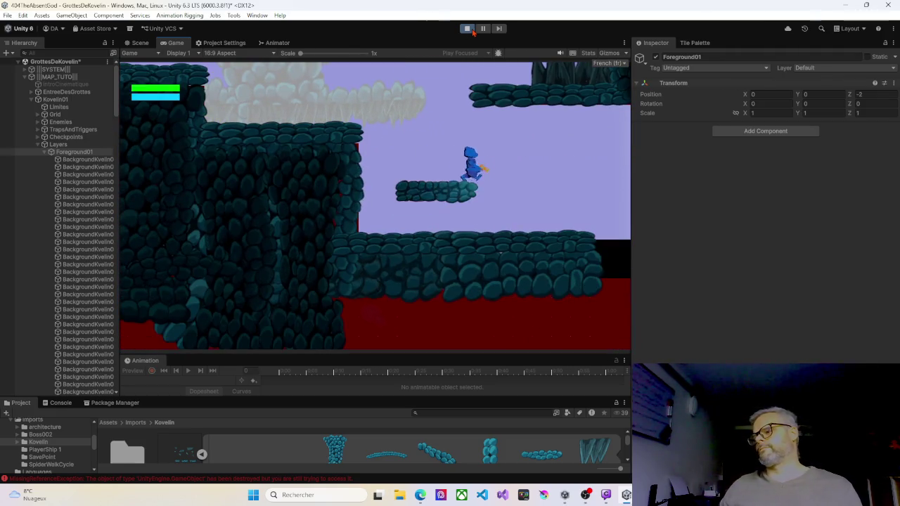
key("space")
key("Left")
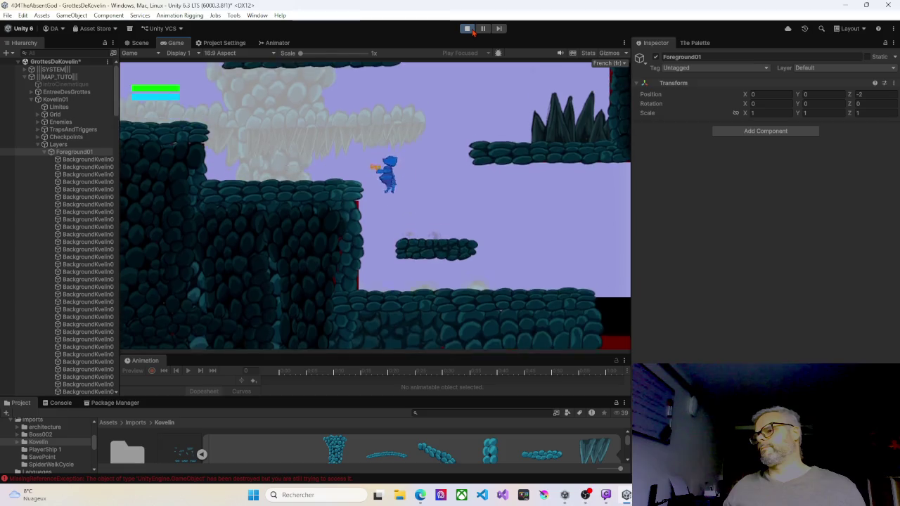
key("space")
key("Right")
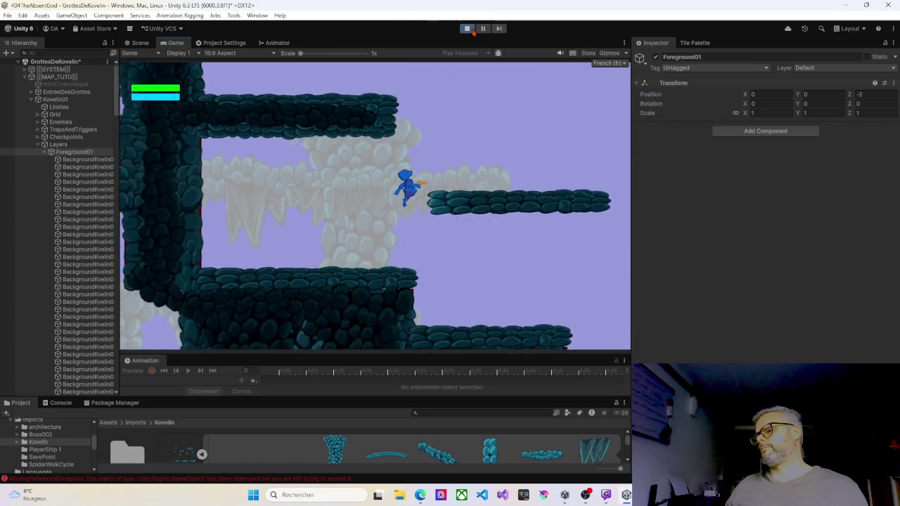
Hop back and forth across the platforms, jumping right onto the higher one.
key("Left")
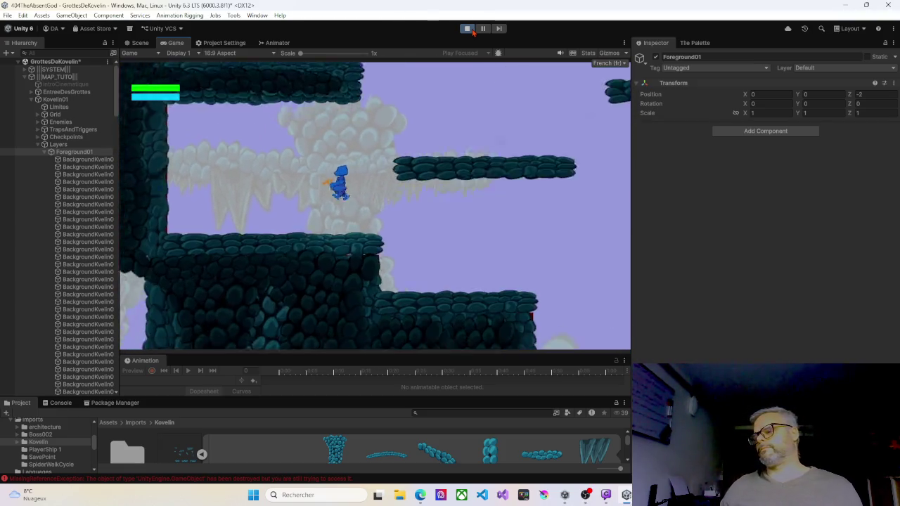
key("Right")
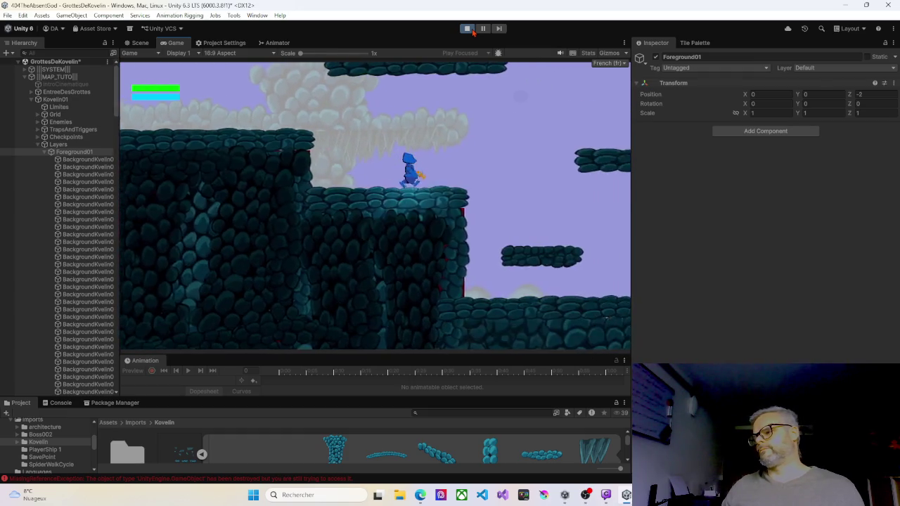
key("space")
key("Left")
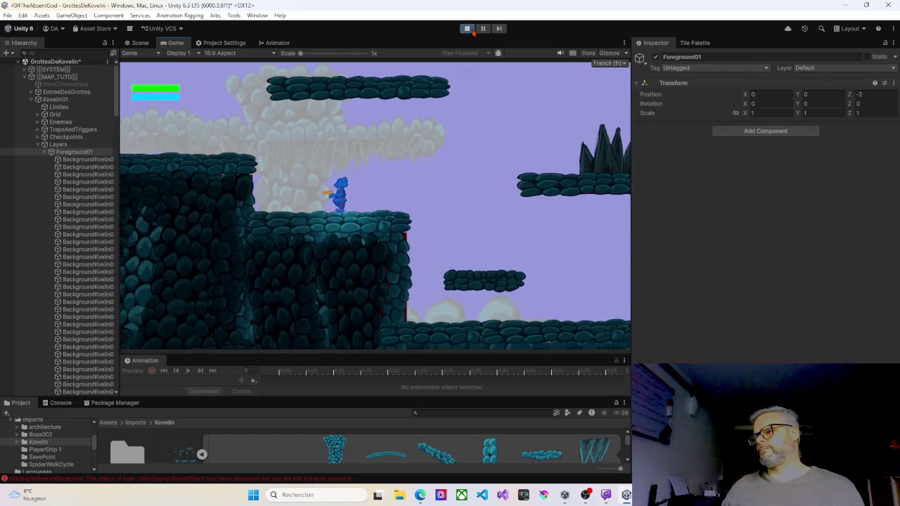
key("Right")
key("space")
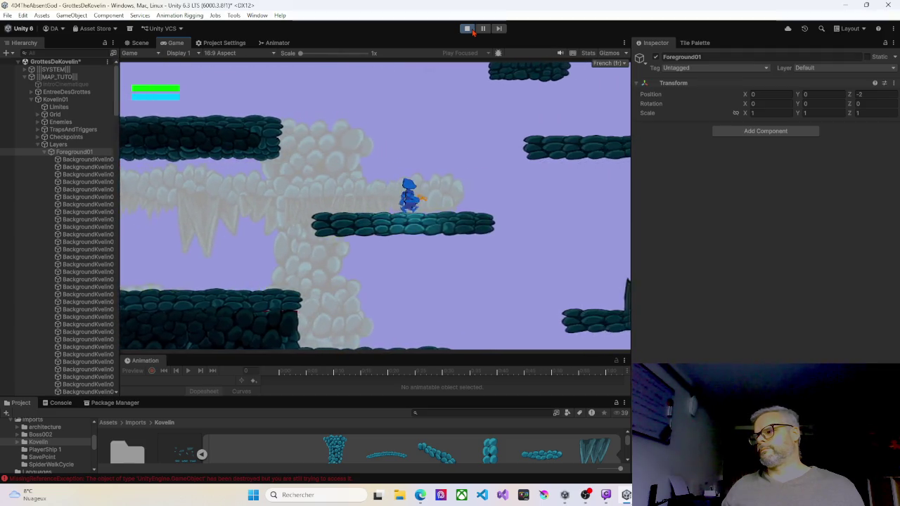
key("space")
key("space")
key("Left")
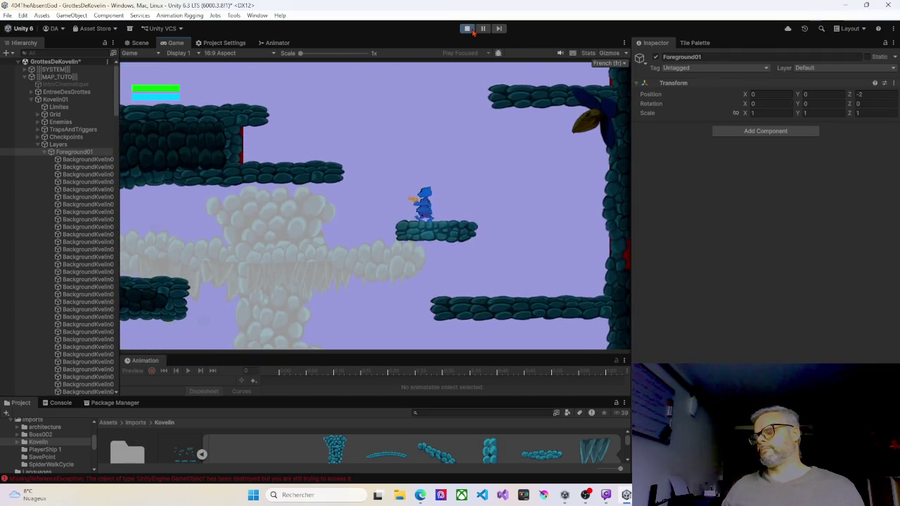
key("space")
key("space")
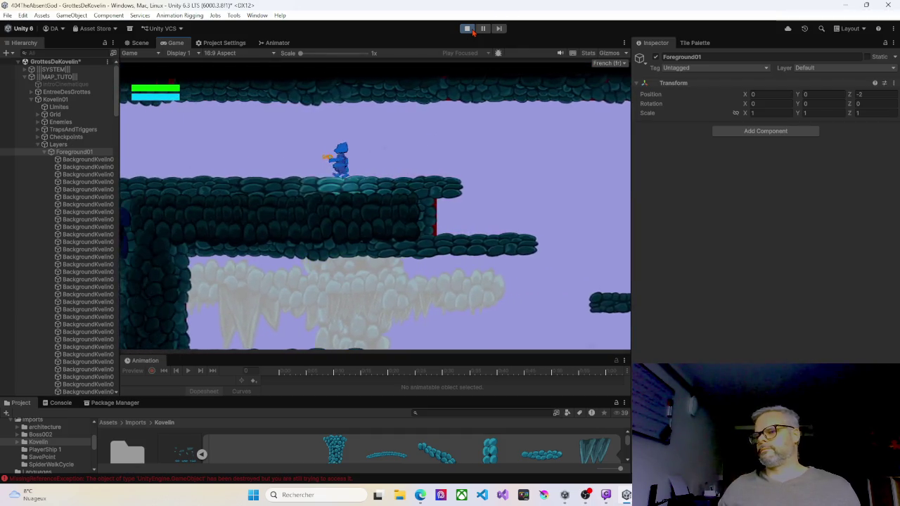
Move left down the platforms, shoot at the spider, then jump up to the right.
key("Left")
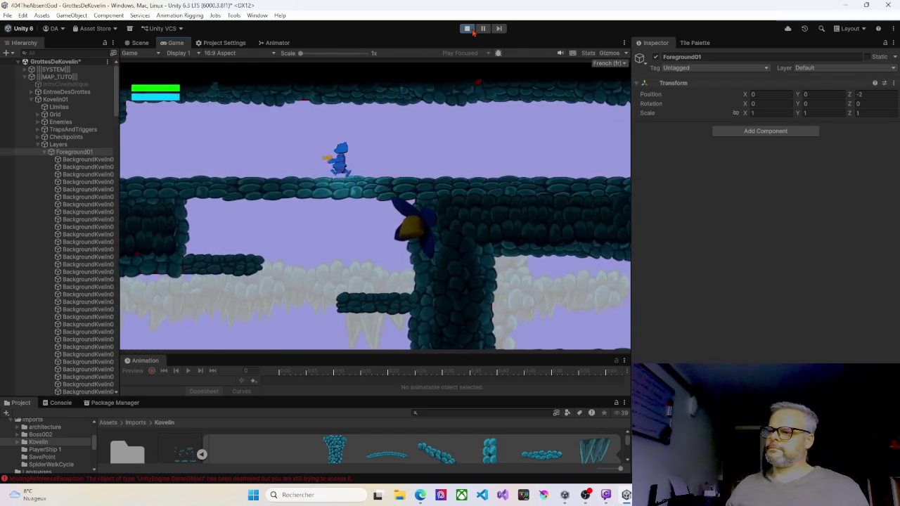
key("Left")
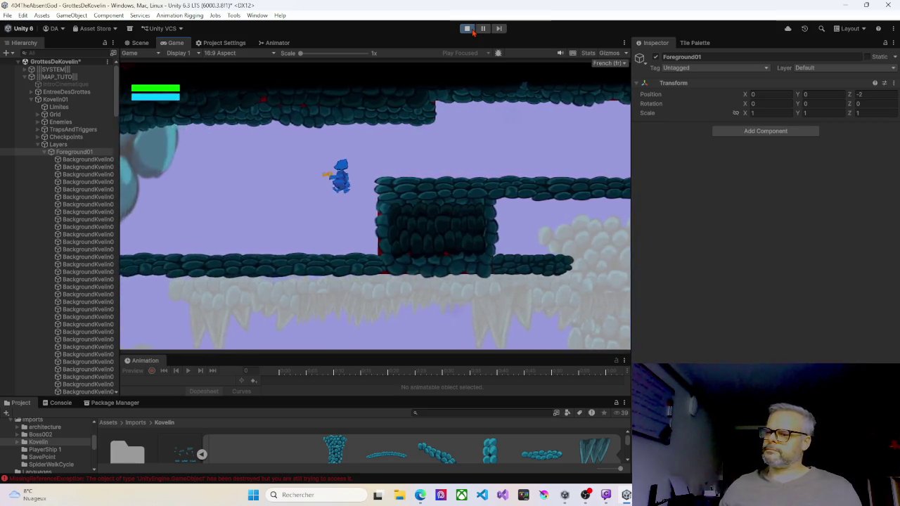
key("Left")
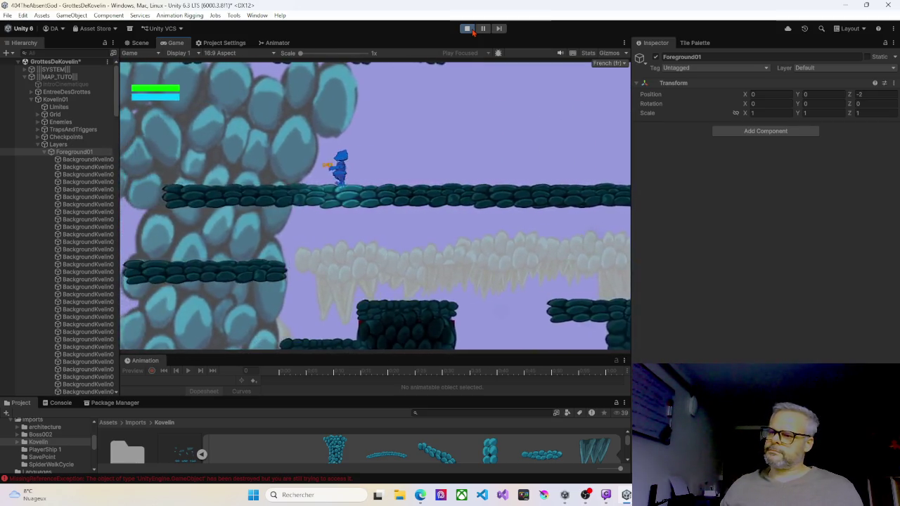
key("Left")
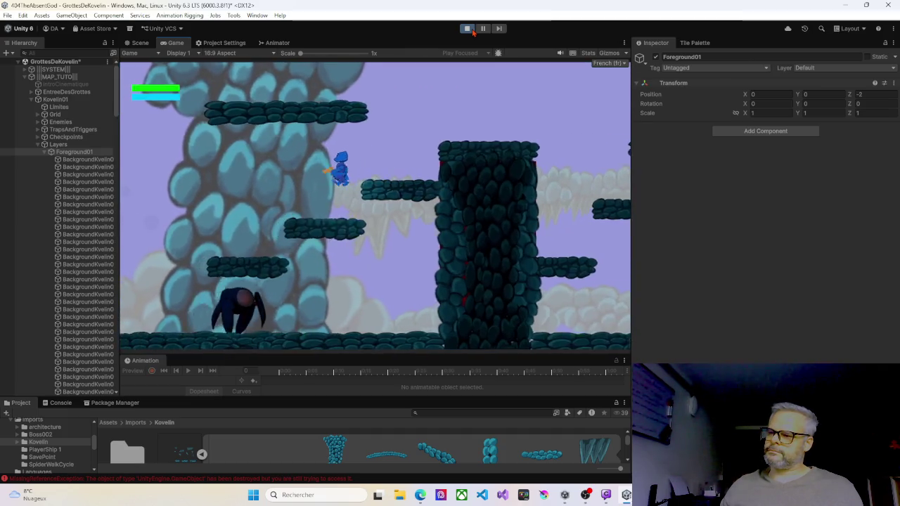
key("Left")
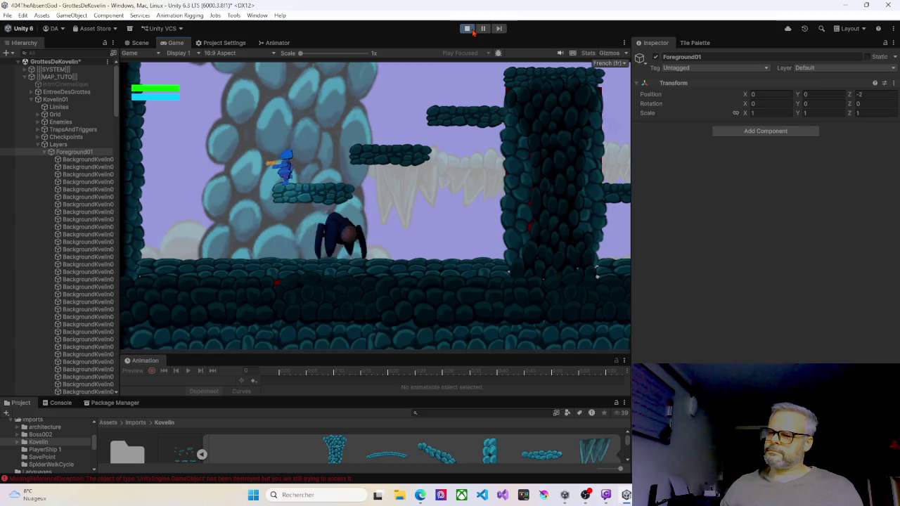
key("Left")
key("space")
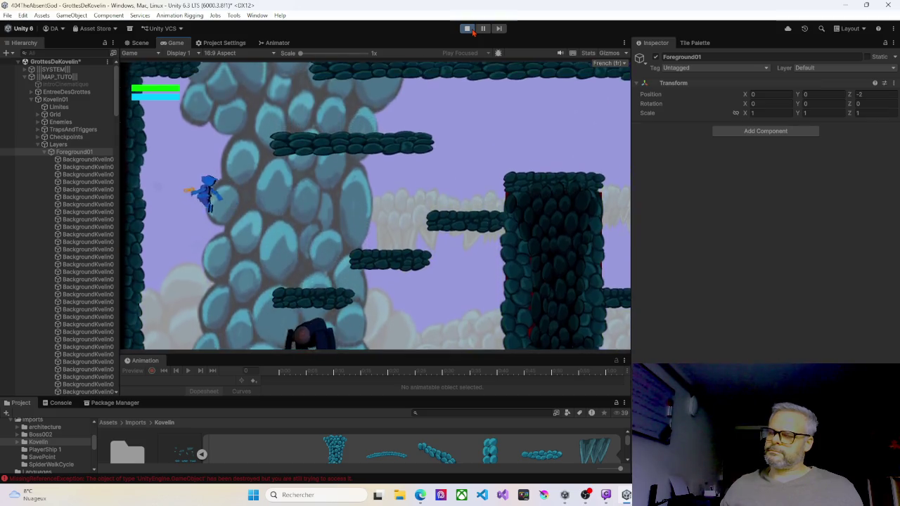
key("space")
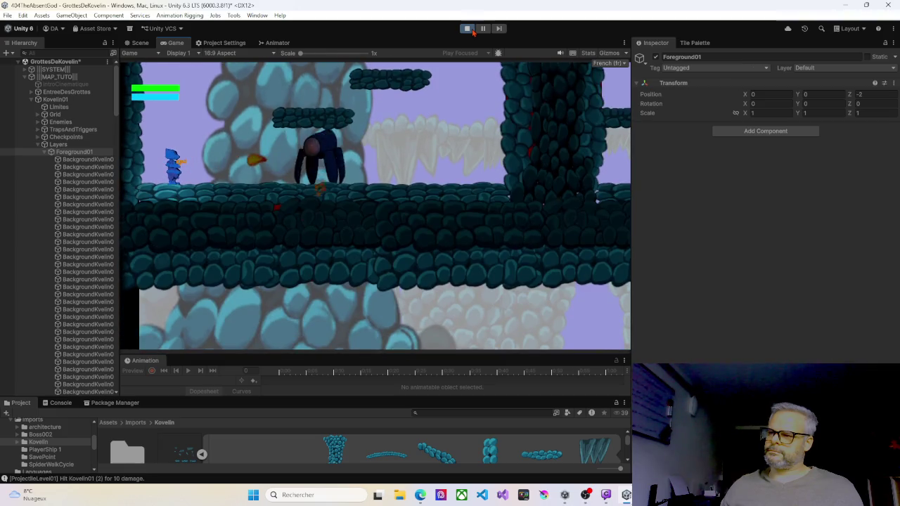
key("ctrl")
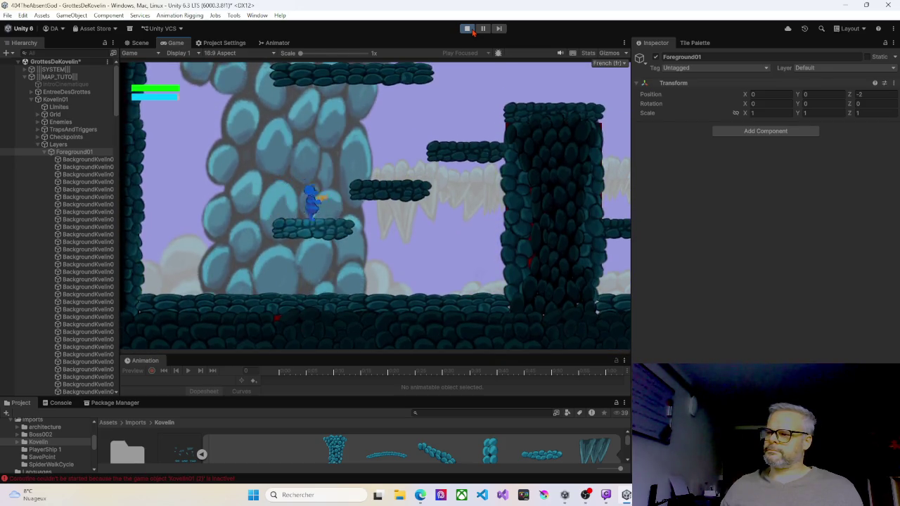
key("Right")
key("space")
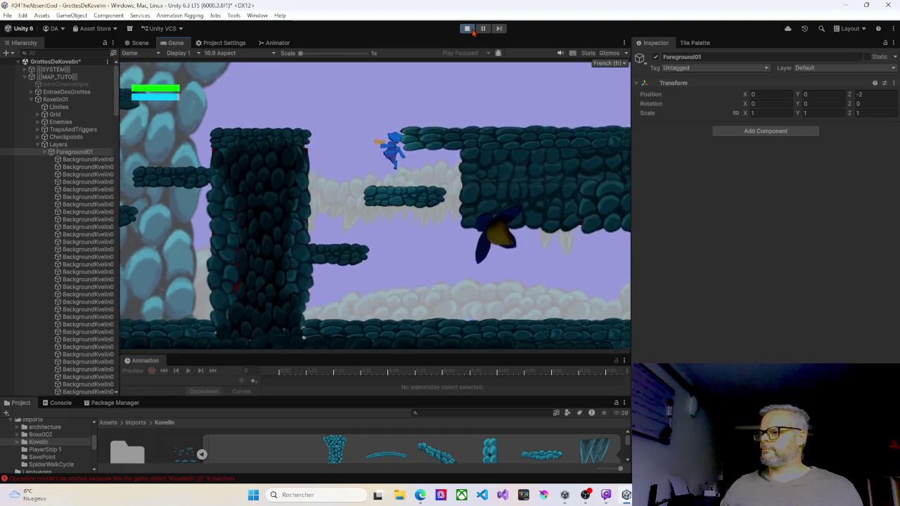
Climb the rocky slope, shoot the spider and jump onto the higher right platform.
key("Right")
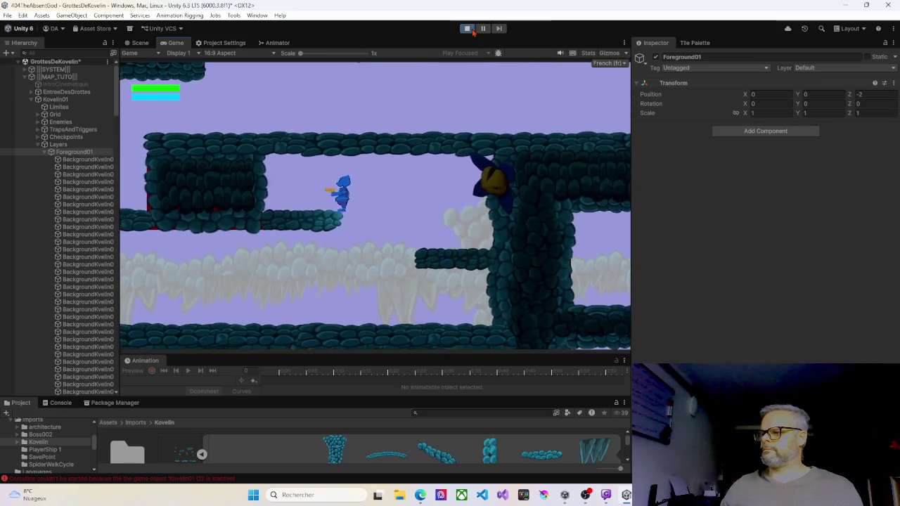
key("Left")
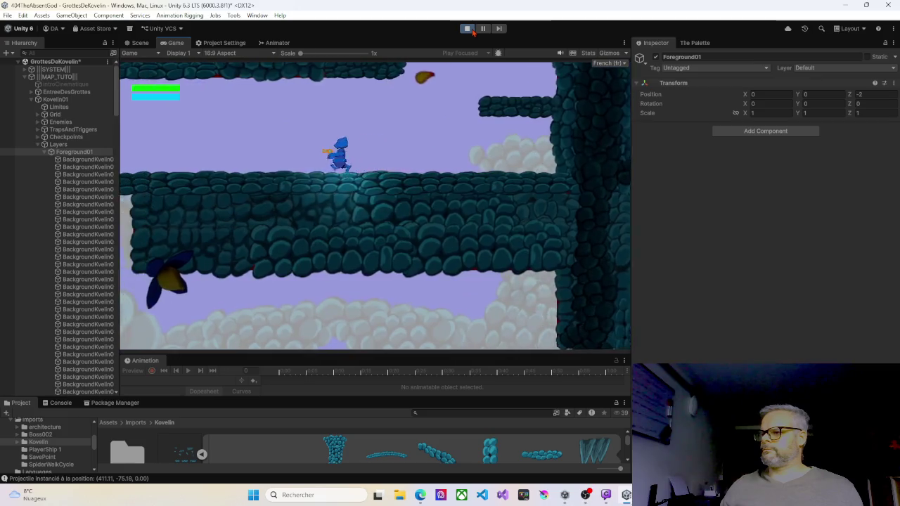
key("Left")
key("Right")
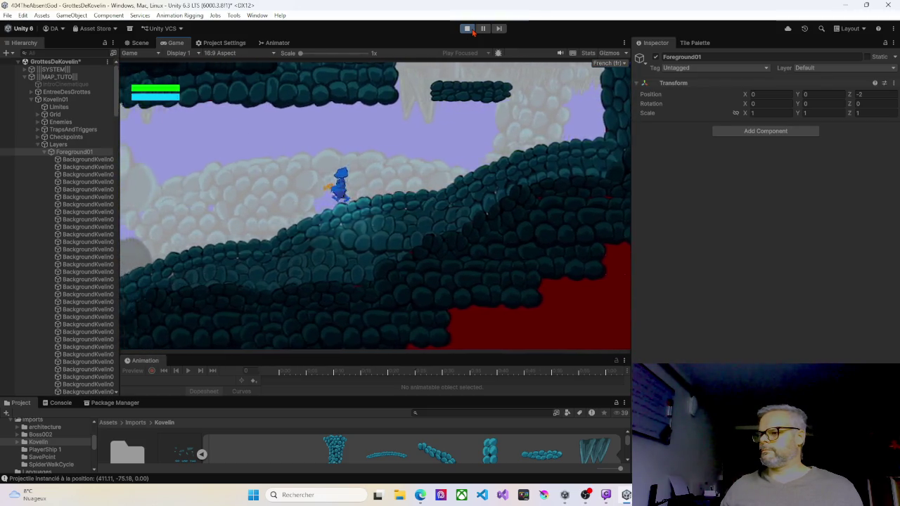
key("Right")
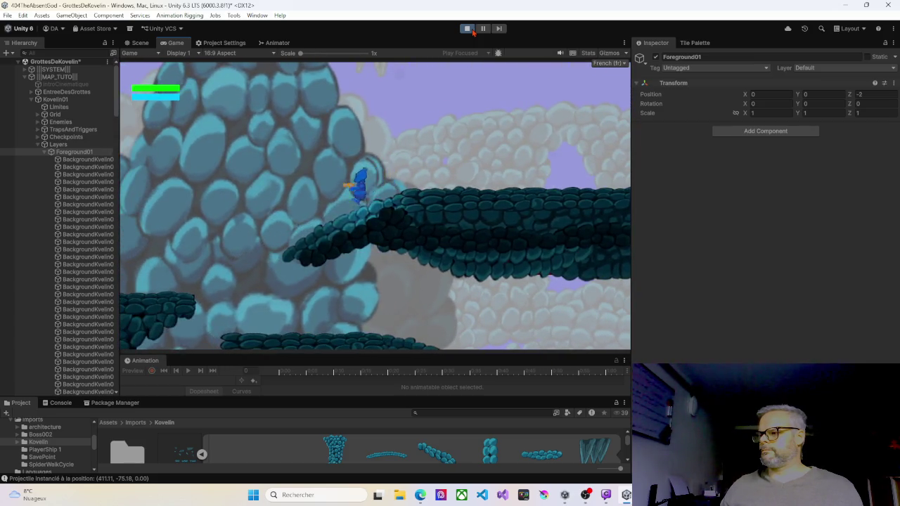
key("Left")
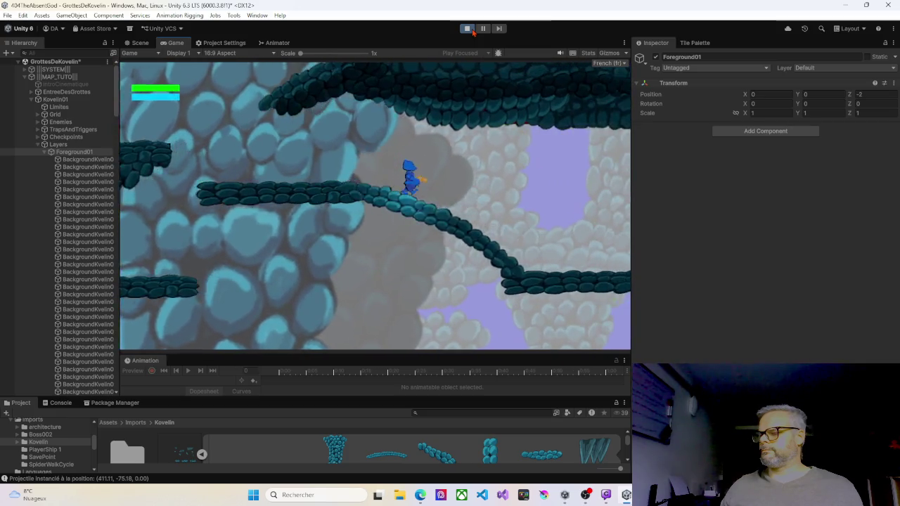
key("Right")
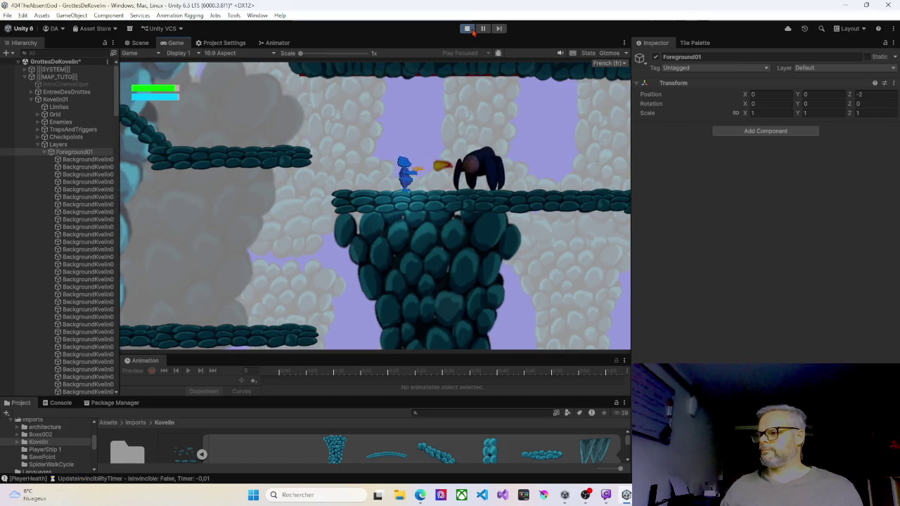
key("Right")
key("Right")
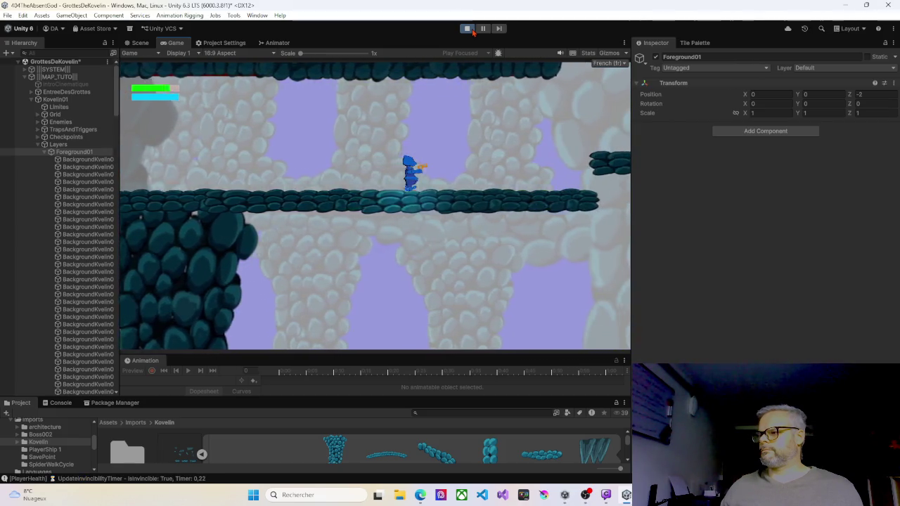
key("Right")
key("space")
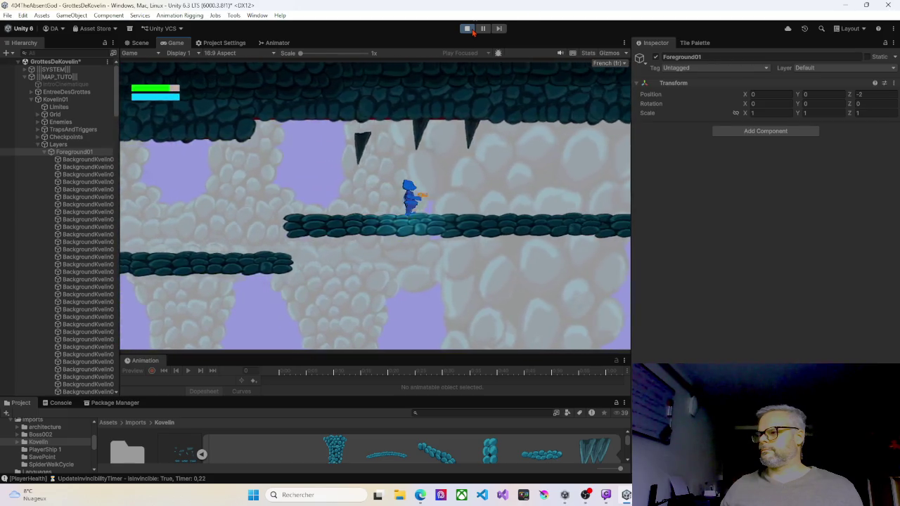
Reach the checkpoint, then walk back left and drop past the spiked platform to a lower ledge.
key("Right")
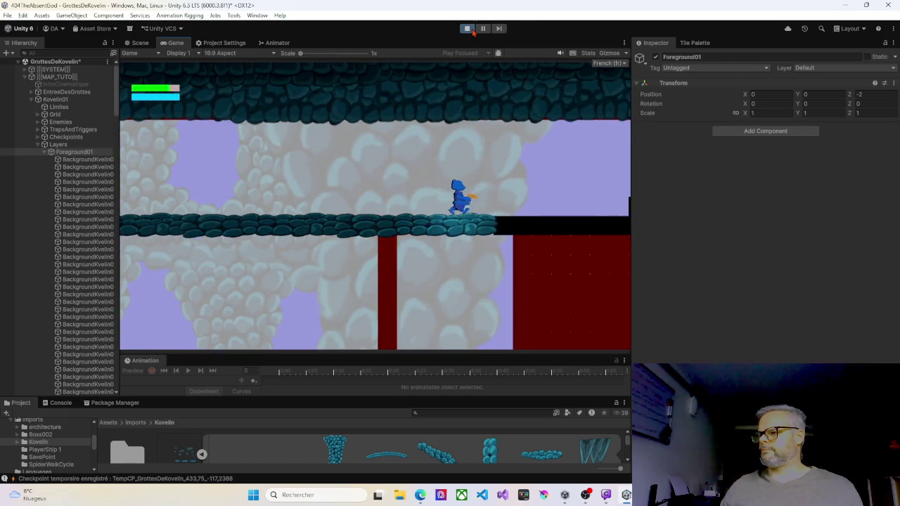
key("Left")
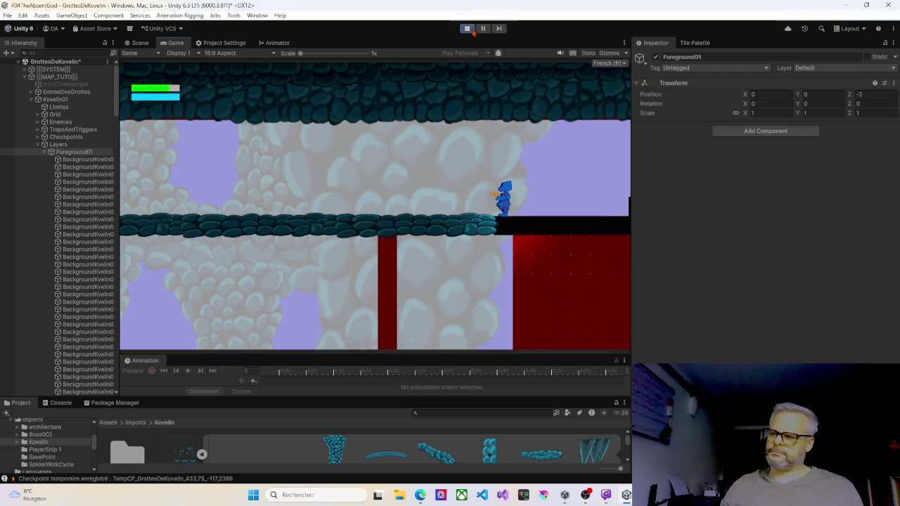
key("Left")
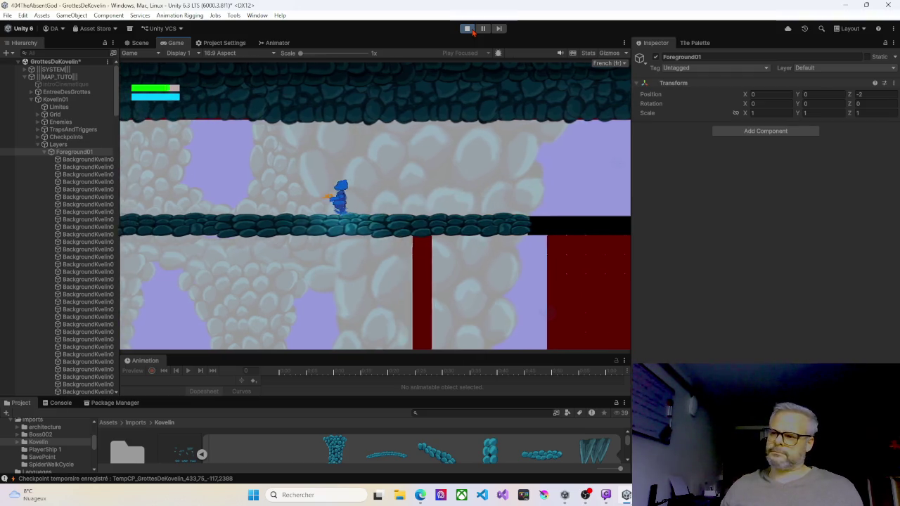
key("Left")
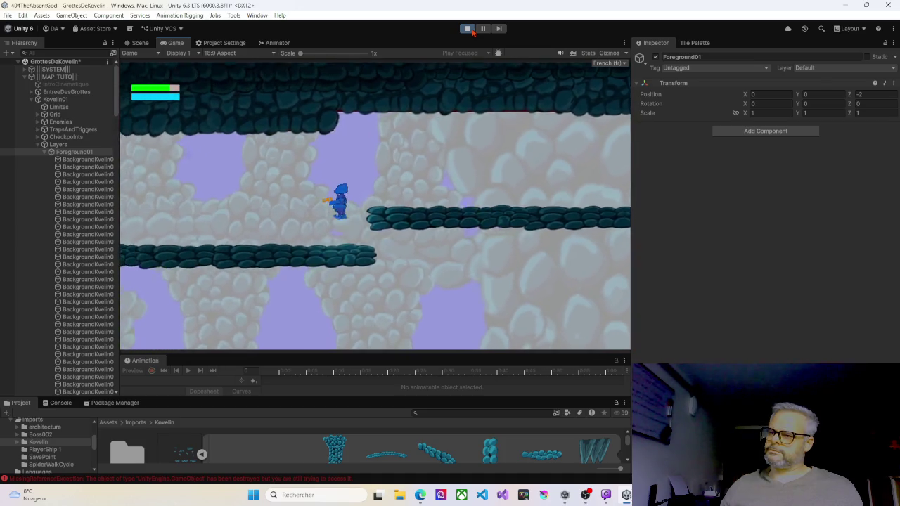
key("Left")
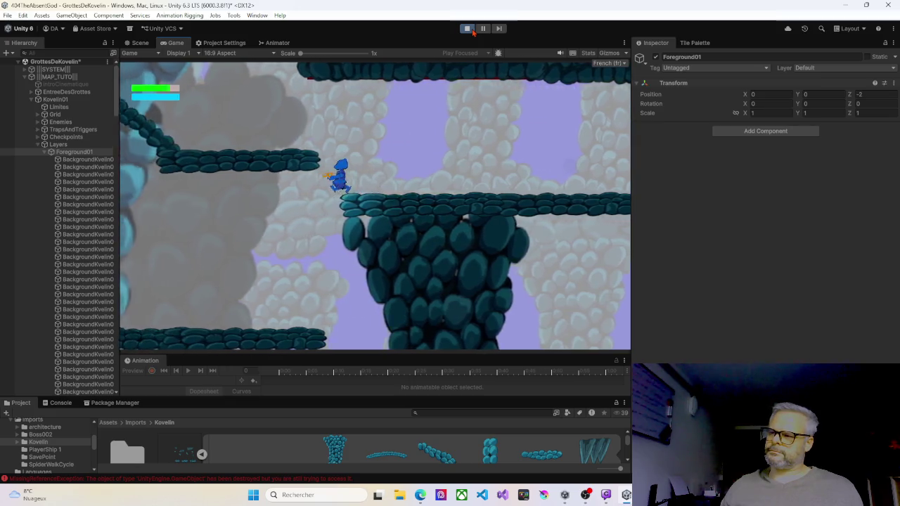
key("Left")
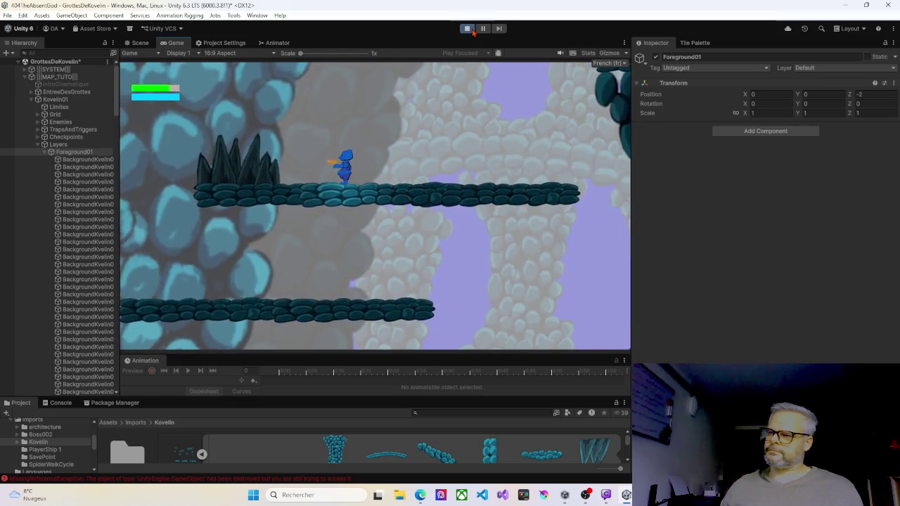
key("Left")
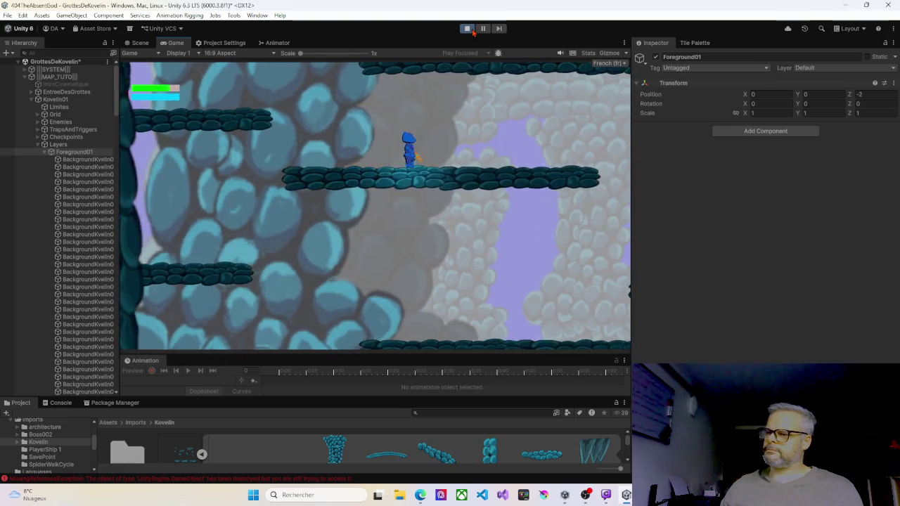
Jump back up right, then run right along the lower ledge and jump.
key("Right")
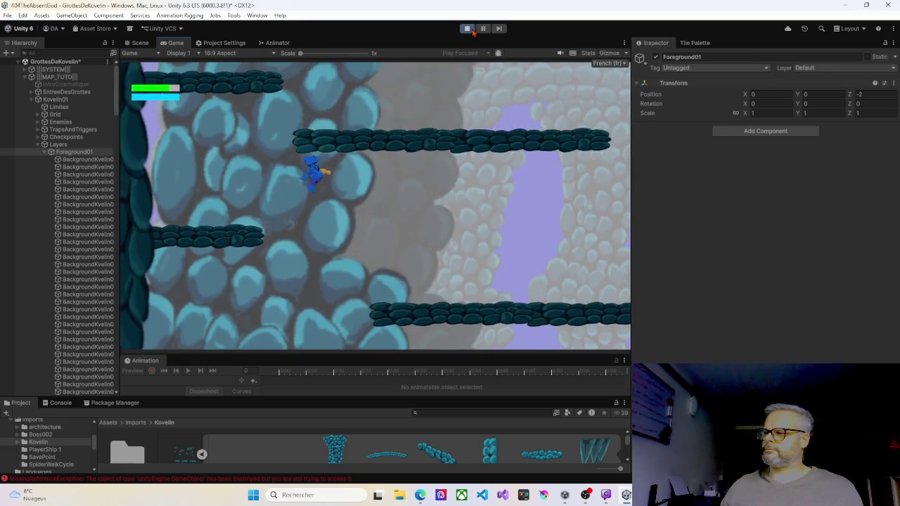
key("Right")
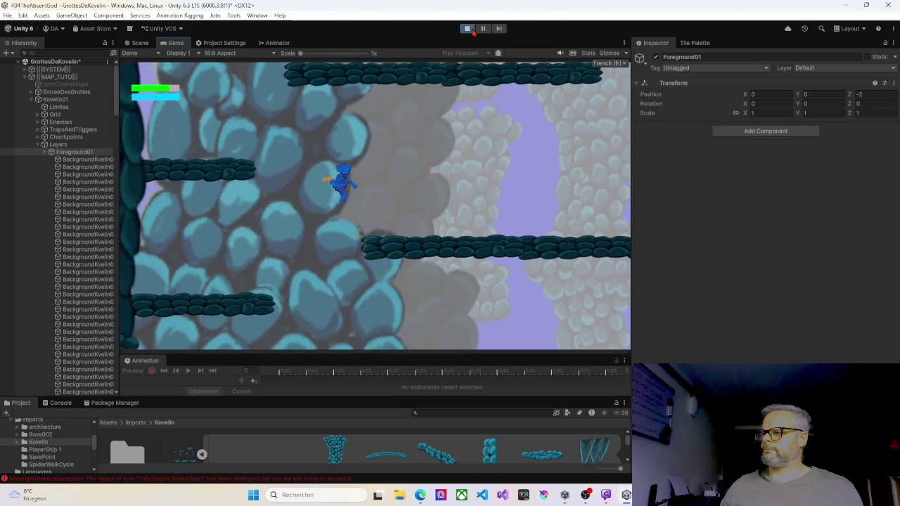
key("Left")
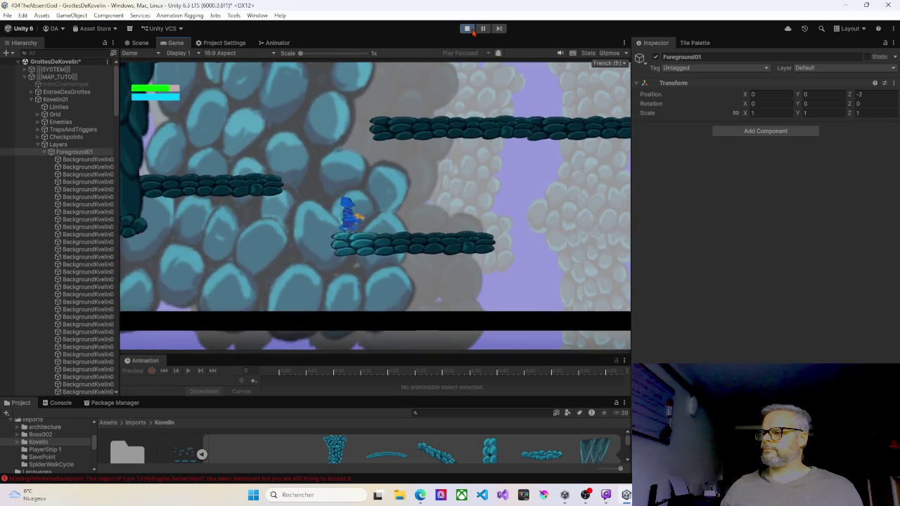
key("Right")
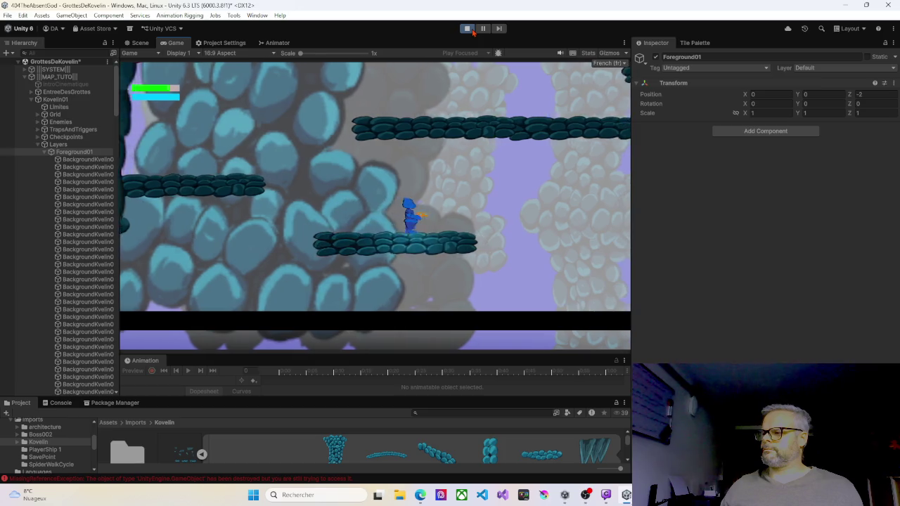
key("Right")
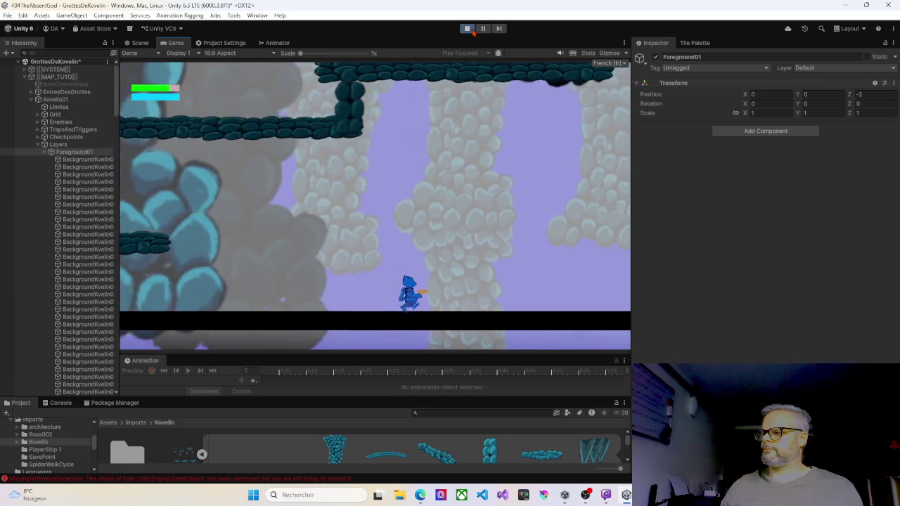
key("Right")
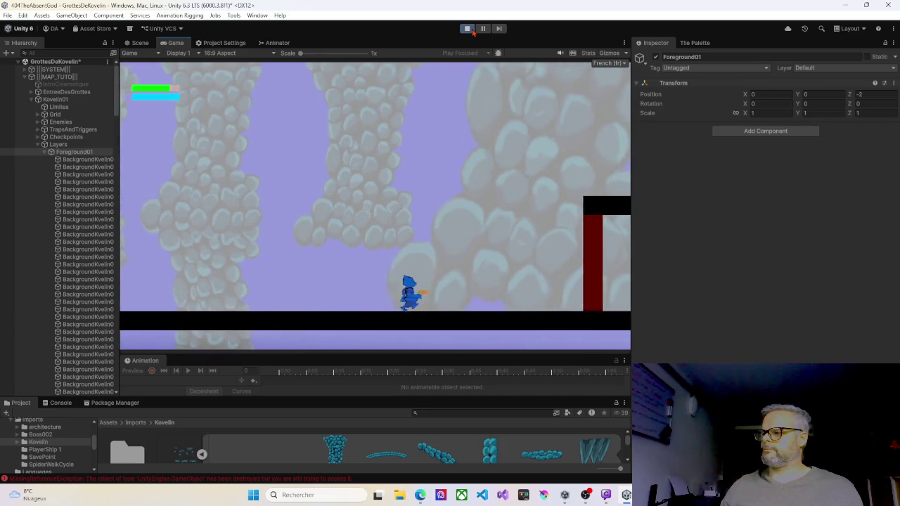
key("space")
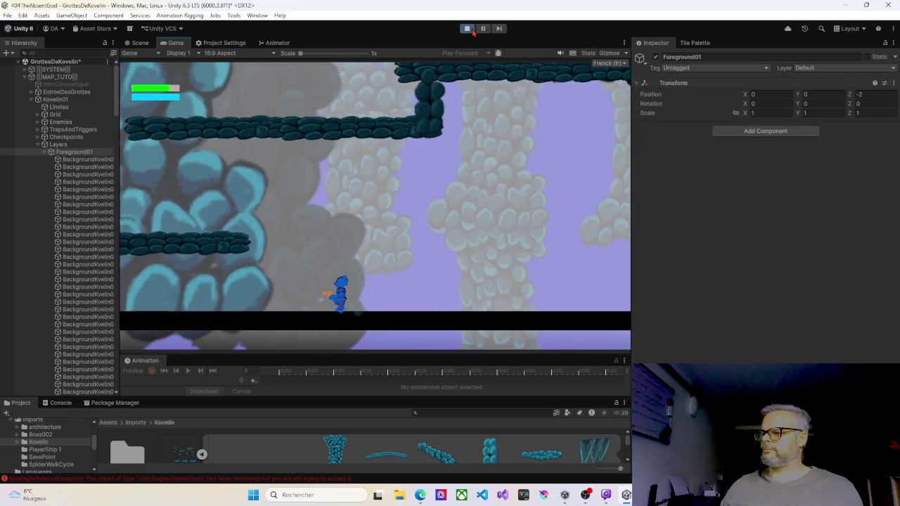
Climb the character up the cave ledges onto the long upper ledge and beyond.
key("space")
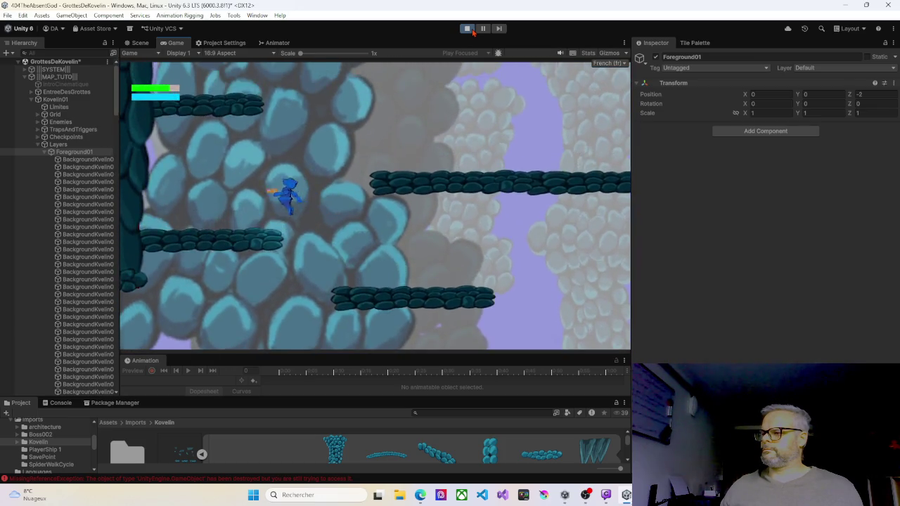
key("Left")
key("Right")
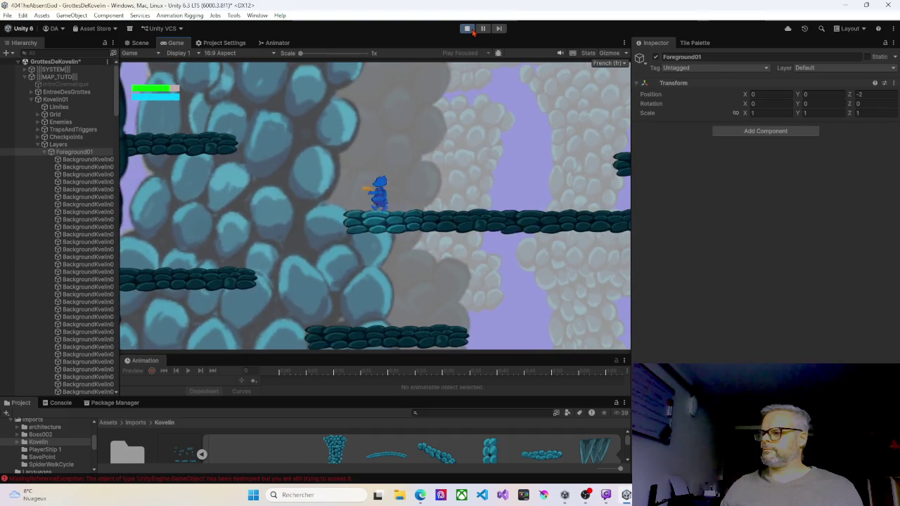
key("Left")
key("Right")
key("space")
key("Left")
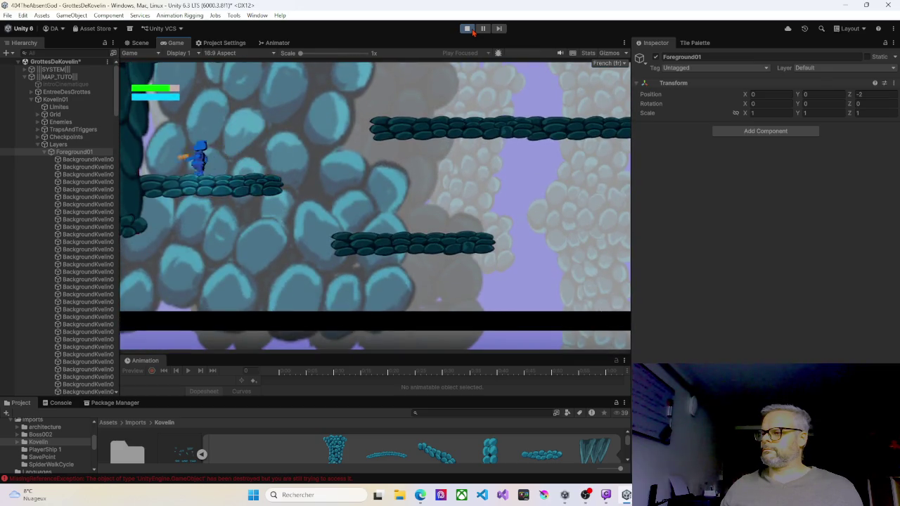
key("Right")
key("space")
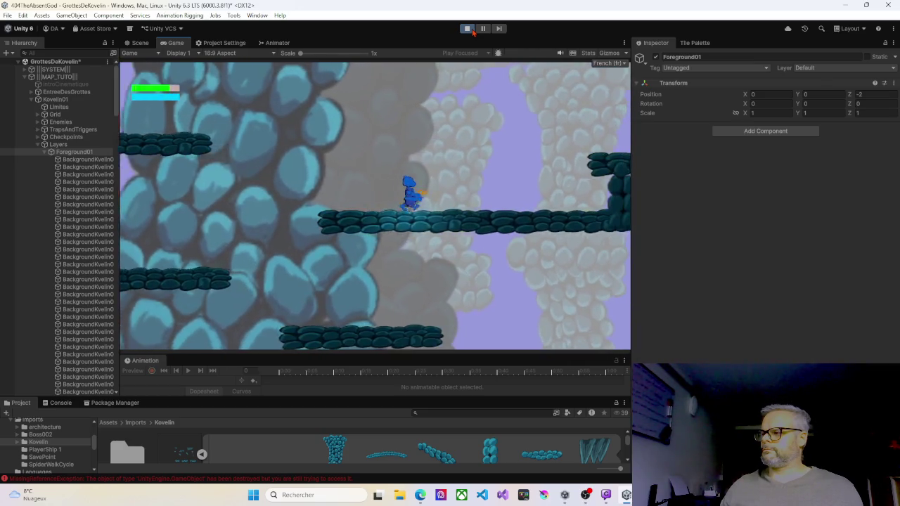
key("Right")
key("space")
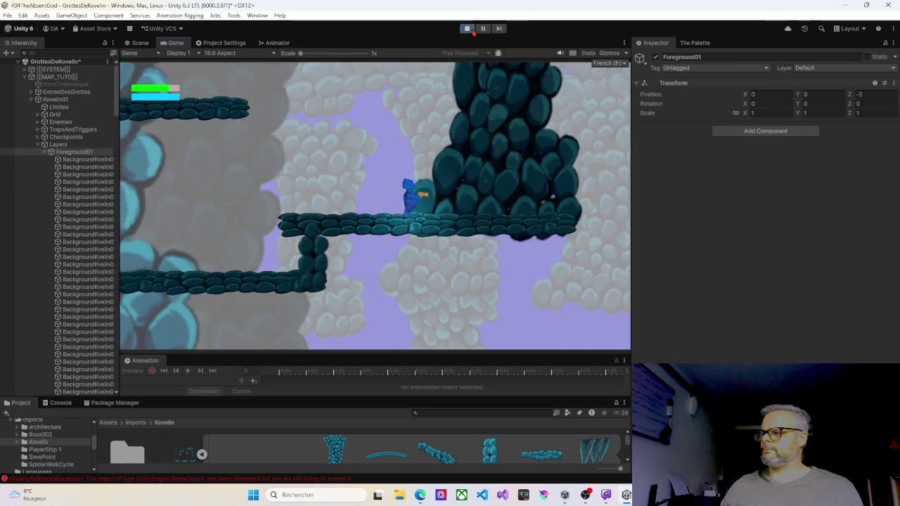
Drop back down left, climb the upper-left ledges again, and pause the game with Escape.
key("Left")
key("Left")
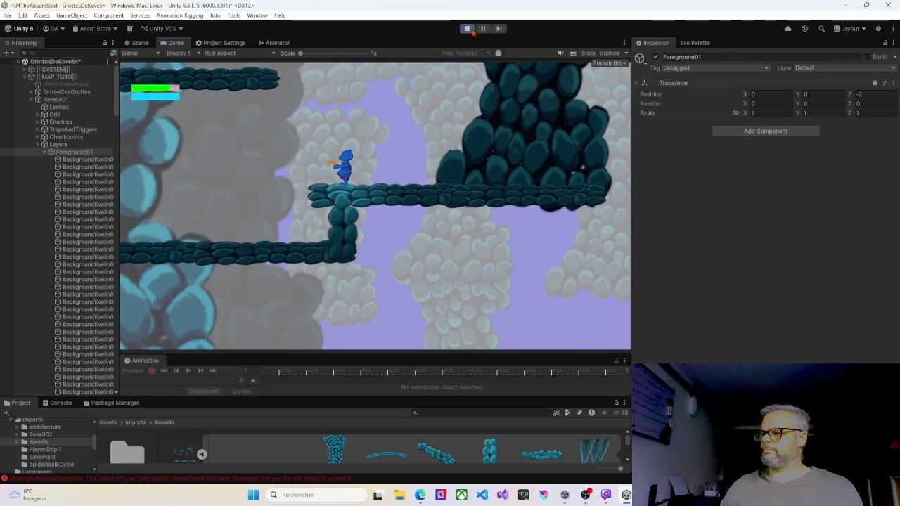
key("Left")
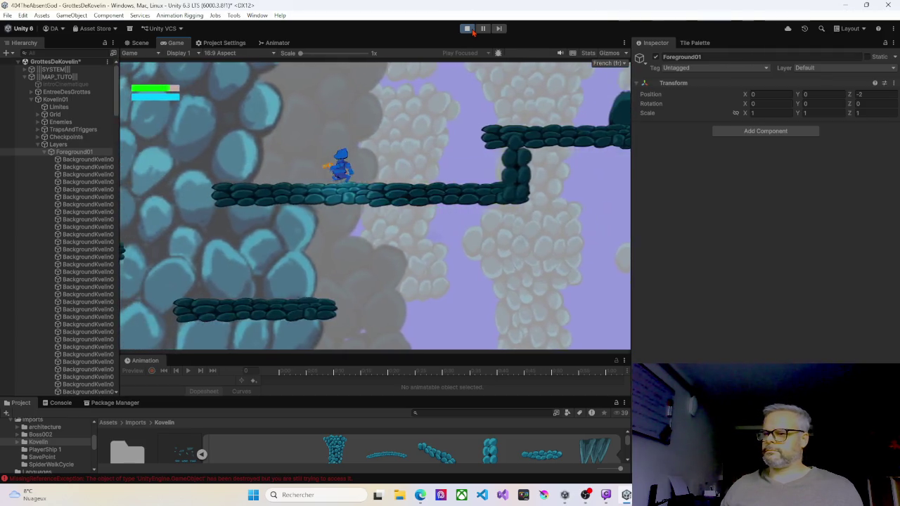
key("Left")
key("space")
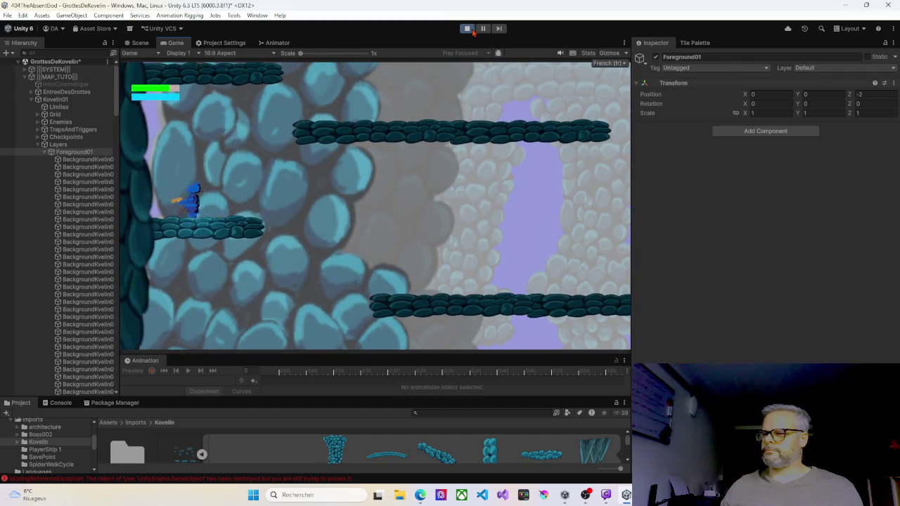
key("Right")
key("space")
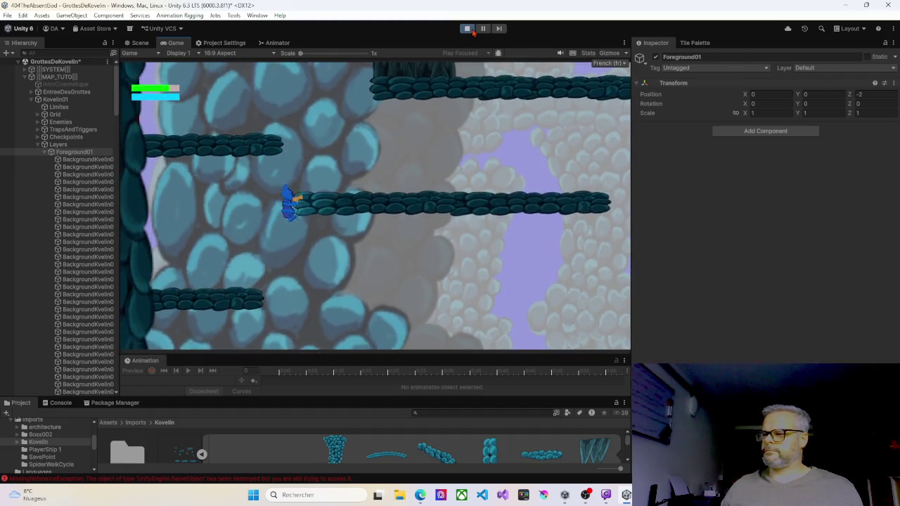
key("Left")
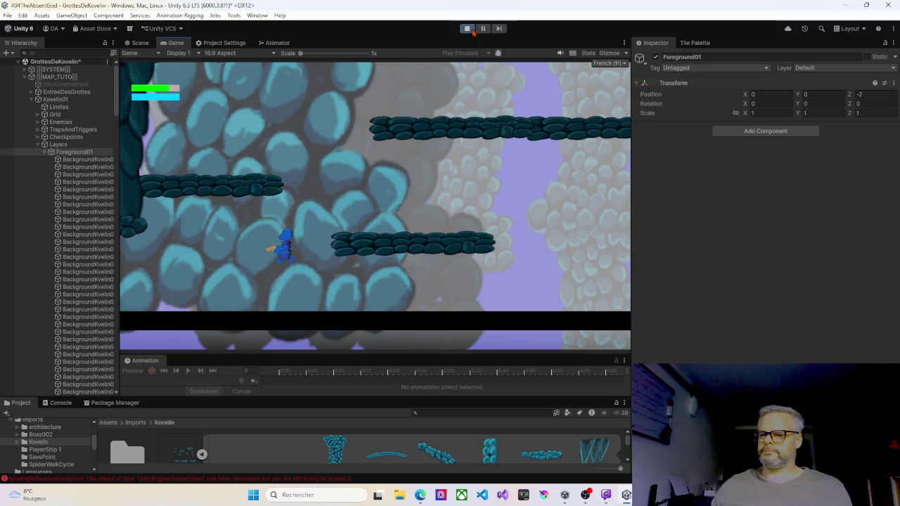
key("Escape")
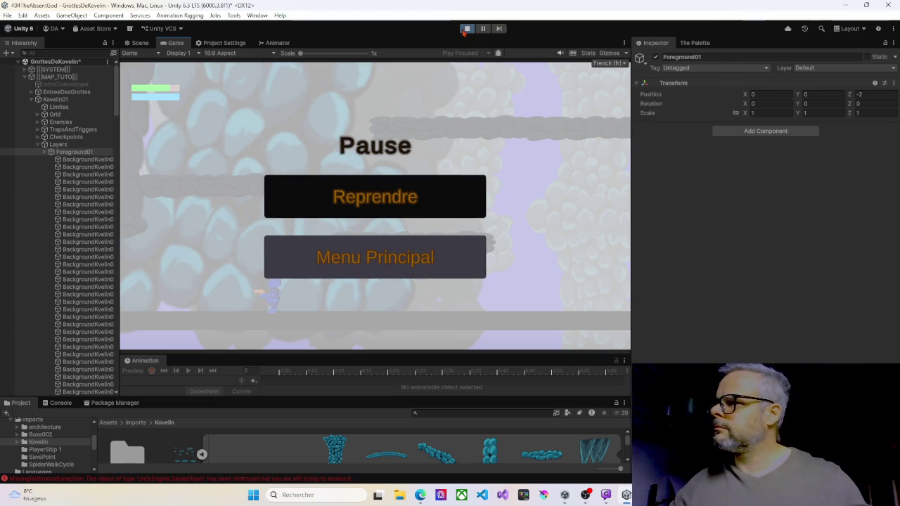
Exit Play mode and select foreground stone BackgroundKvelin01_4 (4) beside the right wall.
left_click(468, 29)
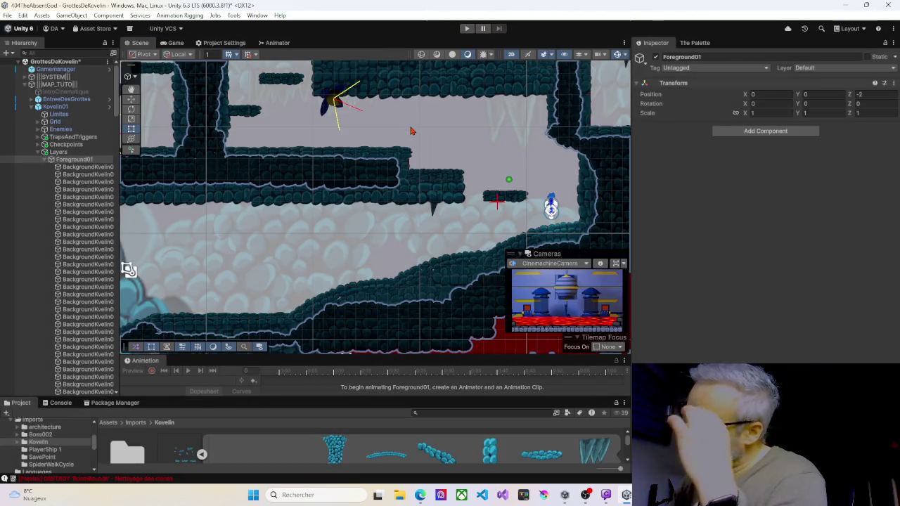
scroll(441, 145, "down", 3)
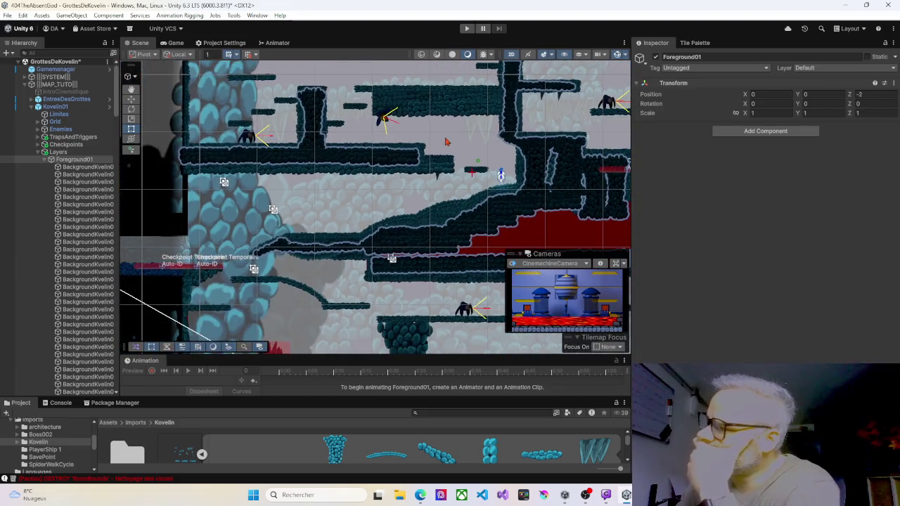
scroll(377, 214, "down", 3)
scroll(385, 214, "down", 3)
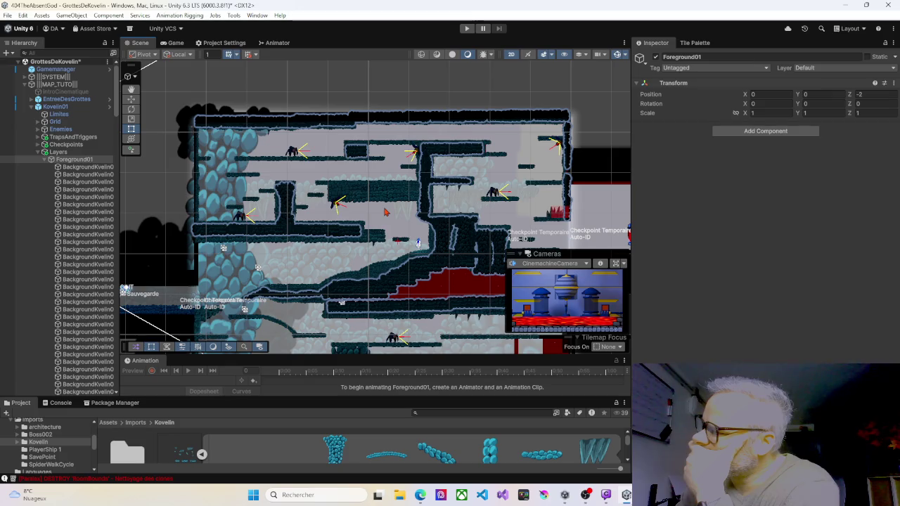
scroll(405, 173, "up", 5)
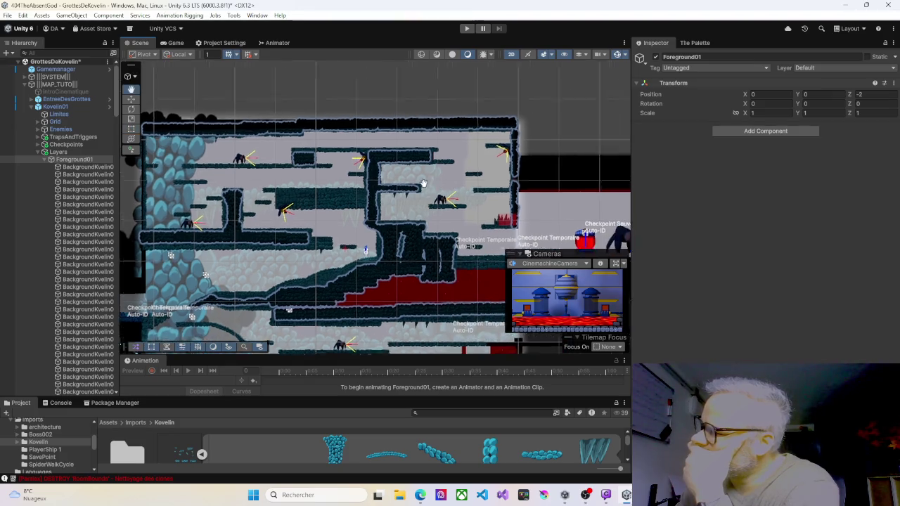
scroll(408, 175, "up", 4)
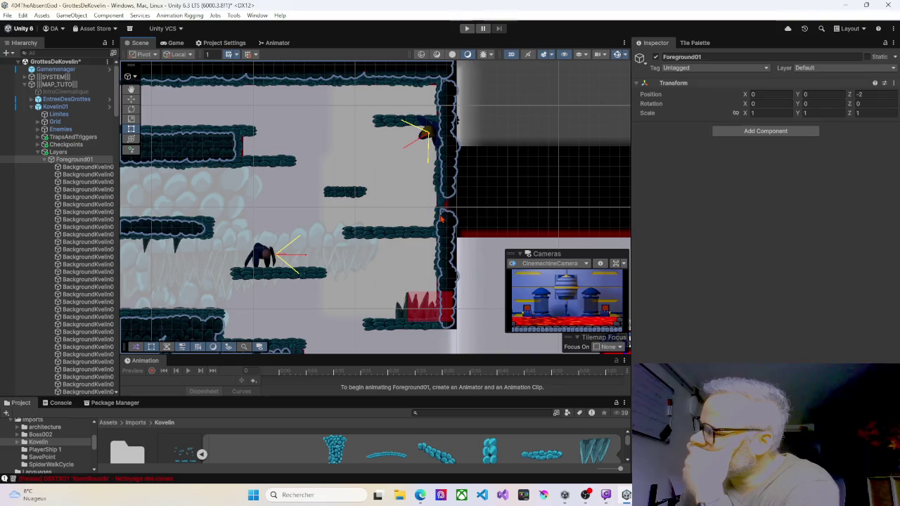
left_click(445, 239)
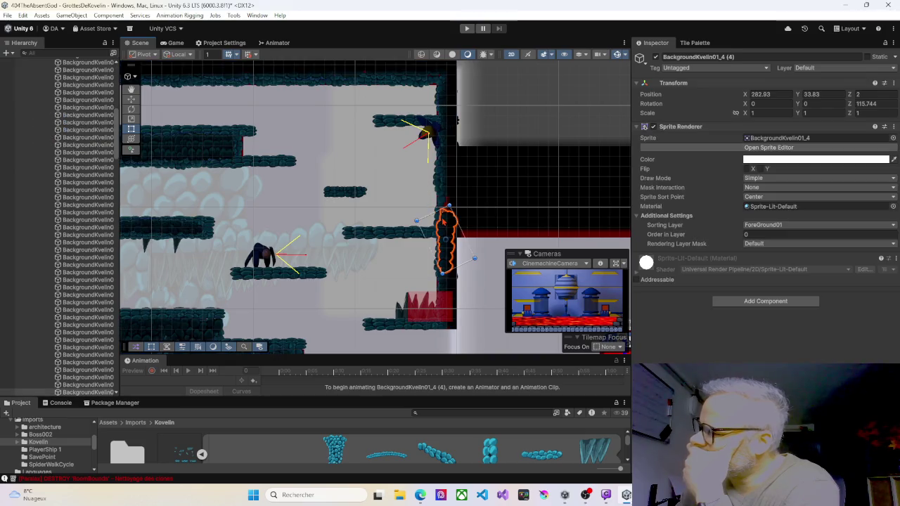
Drag stone BackgroundKvelin01_4 (6) down the right wall to cover the gap above the spikes.
left_click(445, 289, "shift")
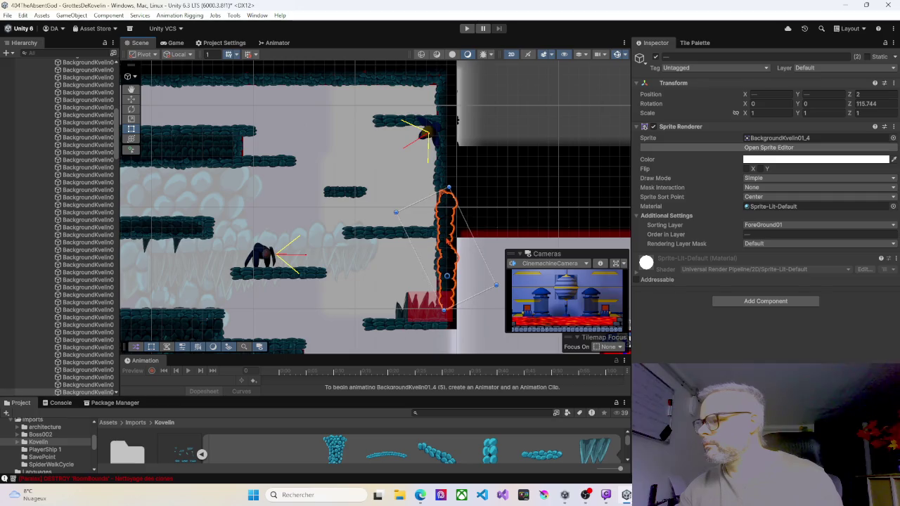
left_click(444, 227)
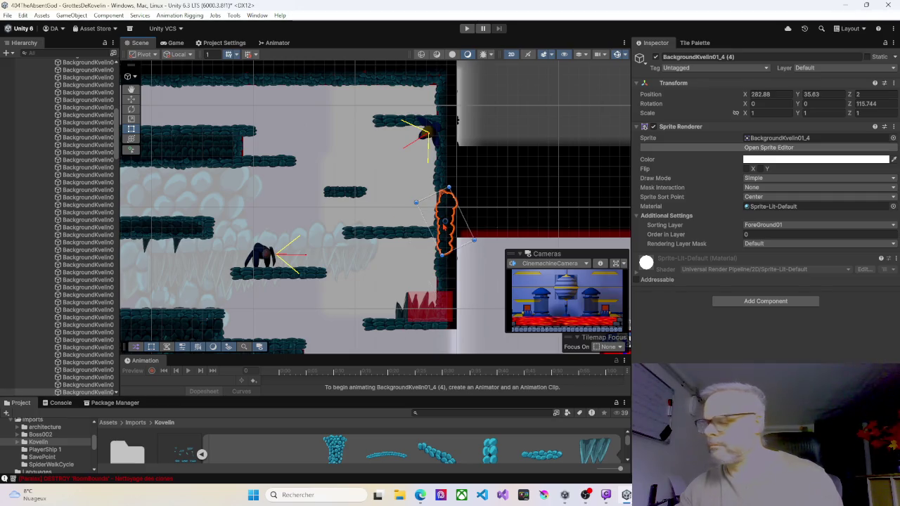
left_click(445, 285)
left_click_drag(447, 271, 451, 282)
scroll(450, 282, "up", 5)
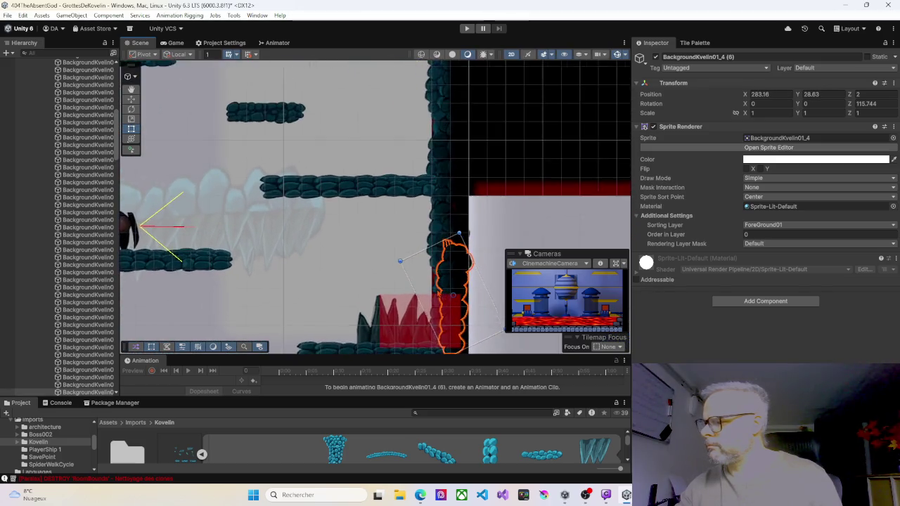
left_click(359, 276)
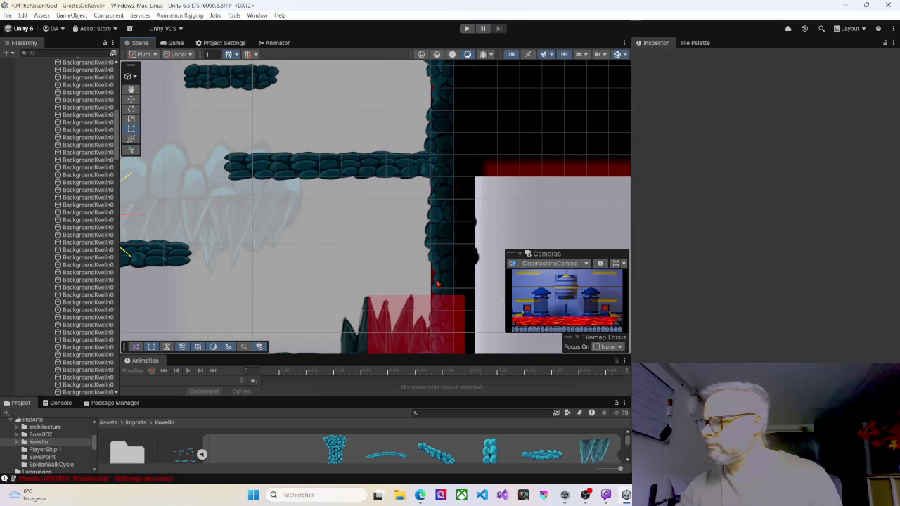
Nudge wall sprite (41) at the wall base slightly left and up.
left_click(436, 284)
left_click(433, 297)
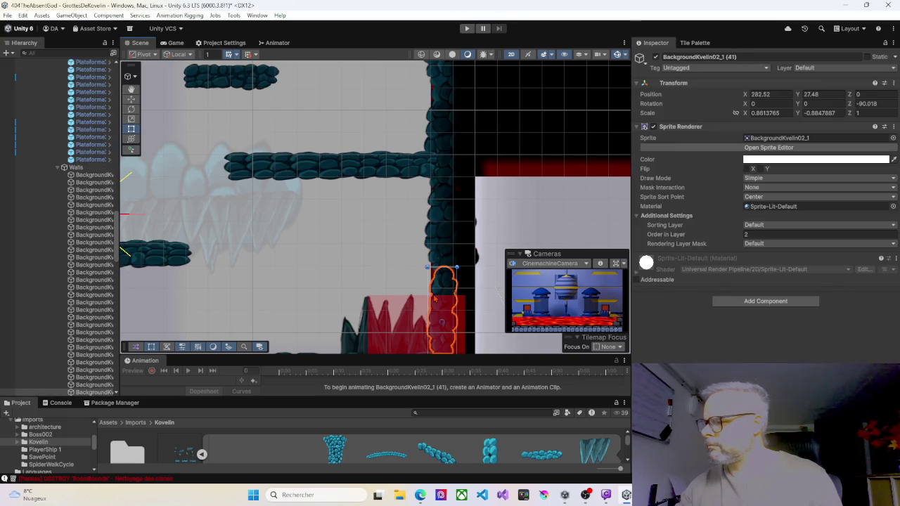
left_click_drag(437, 295, 430, 291)
left_click(405, 269)
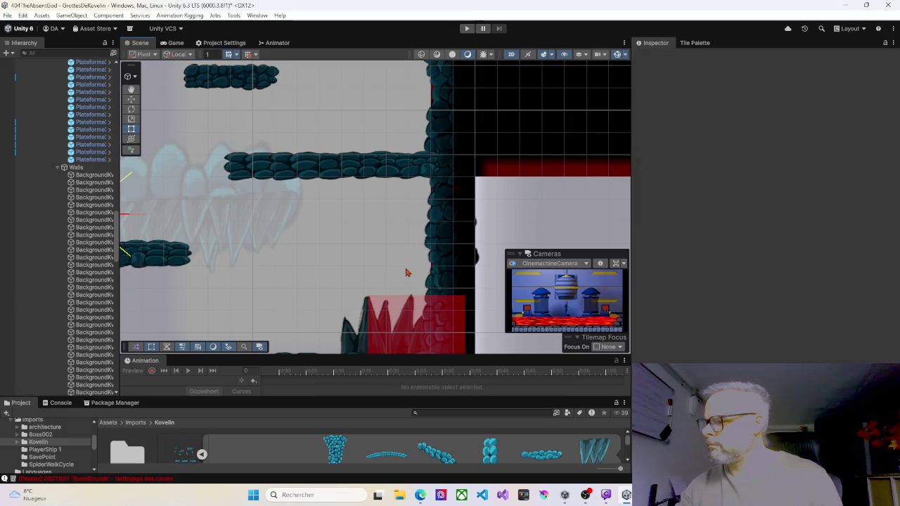
scroll(406, 269, "down", 1)
scroll(406, 260, "down", 2)
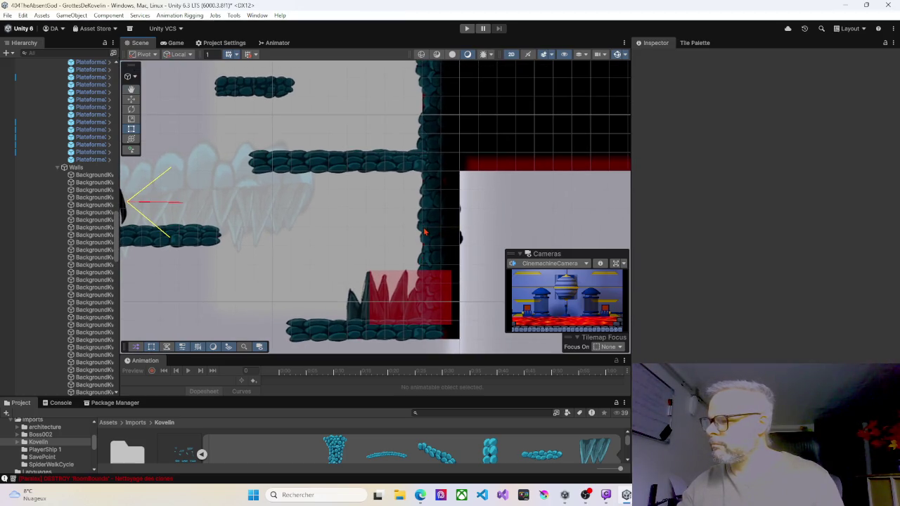
Nudge wall sprites (40), (38) and (39) into alignment along the wall.
left_click(425, 232)
left_click_drag(426, 233, 424, 237)
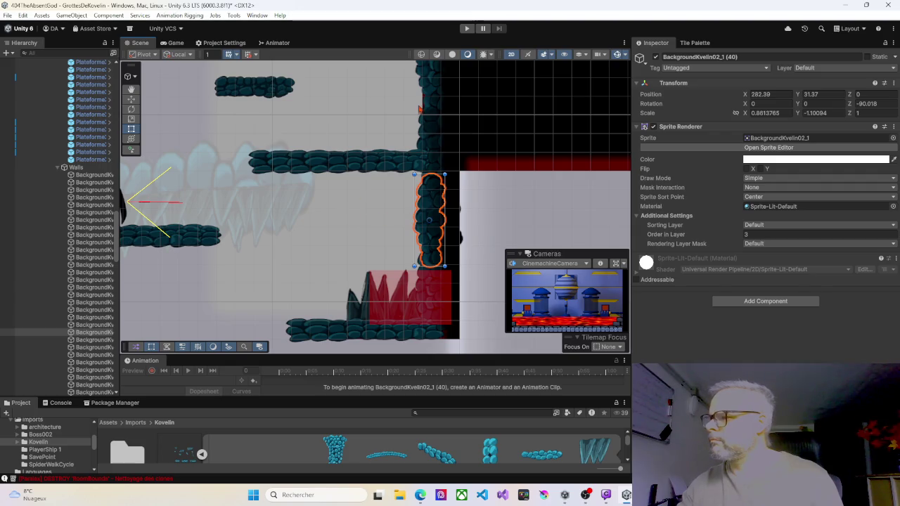
left_click(423, 94)
left_click_drag(427, 101, 426, 101)
left_click(419, 123)
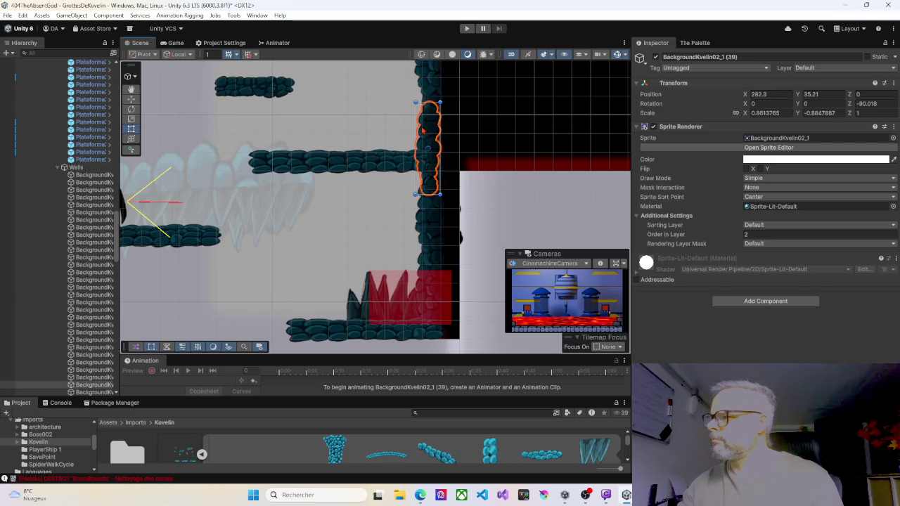
left_click_drag(423, 118, 421, 114)
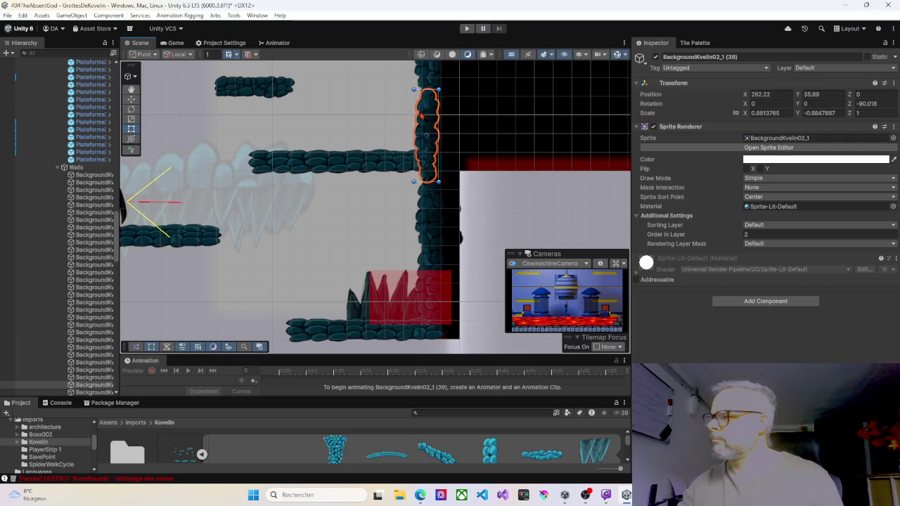
left_click(387, 124)
Nudge the top-right stone platform BackgroundKvelin02_1 into line beside the rock column.
mouse_move(387, 138)
left_mouse_down()
mouse_move(488, 243)
mouse_move(456, 215)
mouse_move(431, 260)
left_mouse_up()
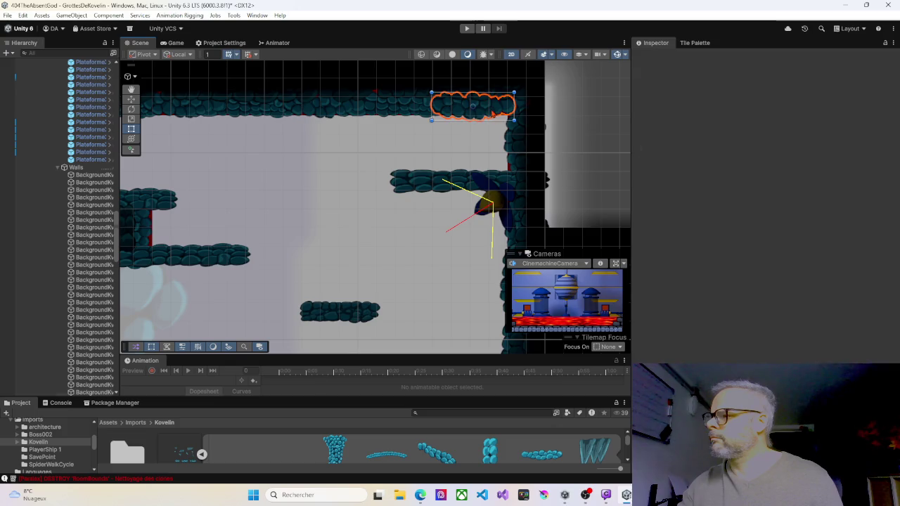
left_click(498, 117)
left_click_drag(508, 111, 513, 114)
left_click(510, 146)
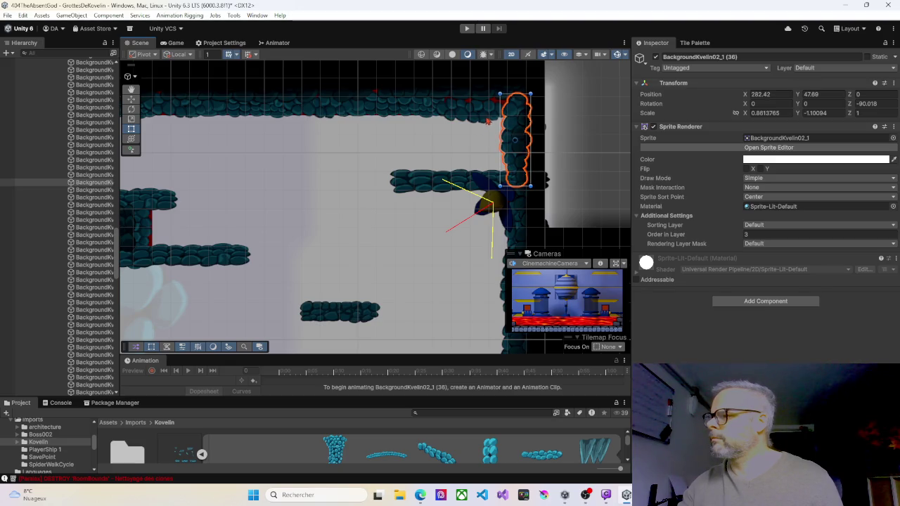
left_click(488, 120)
left_click_drag(497, 112, 499, 109)
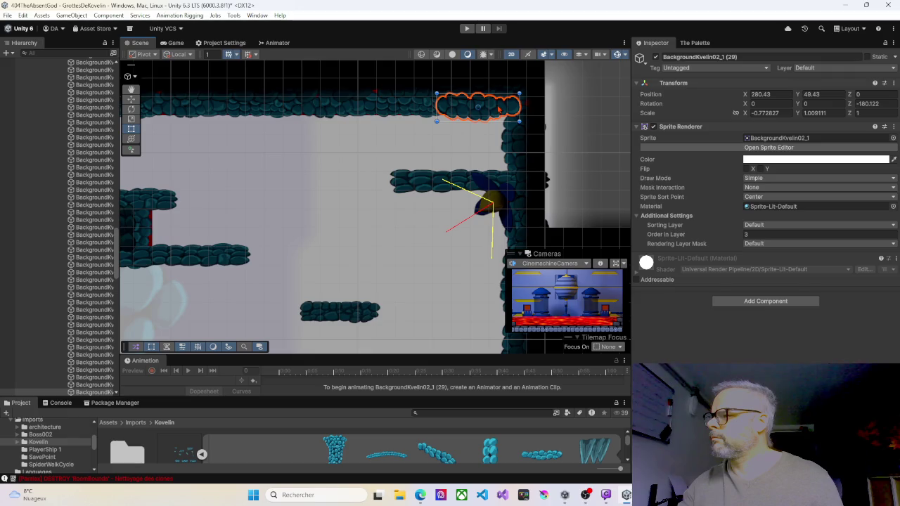
left_click(478, 133)
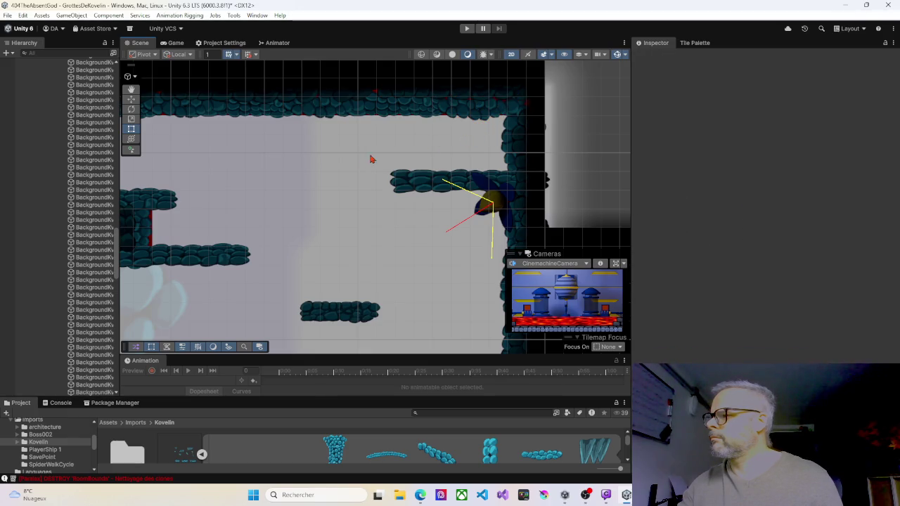
Select a rock column elsewhere in the level, then the Map404_0 background.
left_click_drag(322, 142, 483, 141)
mouse_move(347, 145)
left_mouse_down()
mouse_move(396, 207)
mouse_move(399, 237)
left_mouse_up()
left_click(388, 222)
left_click(471, 218)
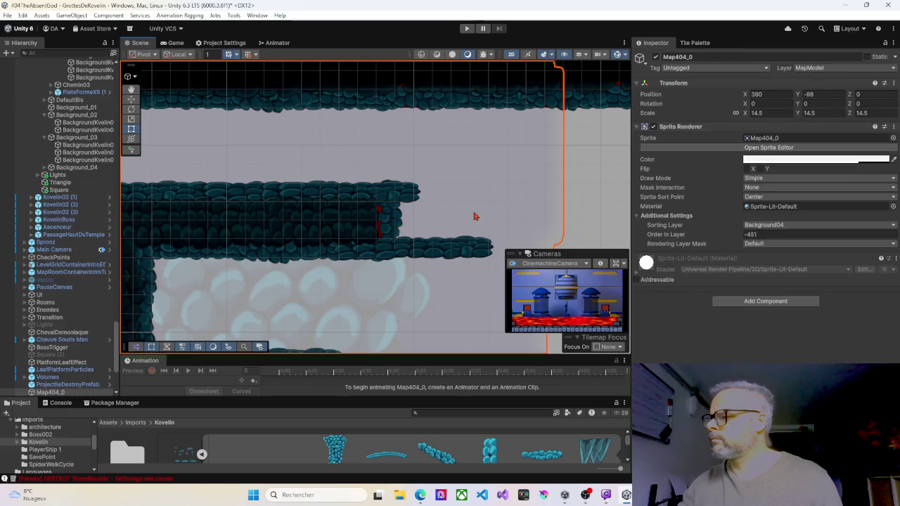
Shift the vertical rock column slightly left, adjust its Order in Layer, and shorten it from the top.
left_click(393, 228)
left_click_drag(391, 227, 382, 227)
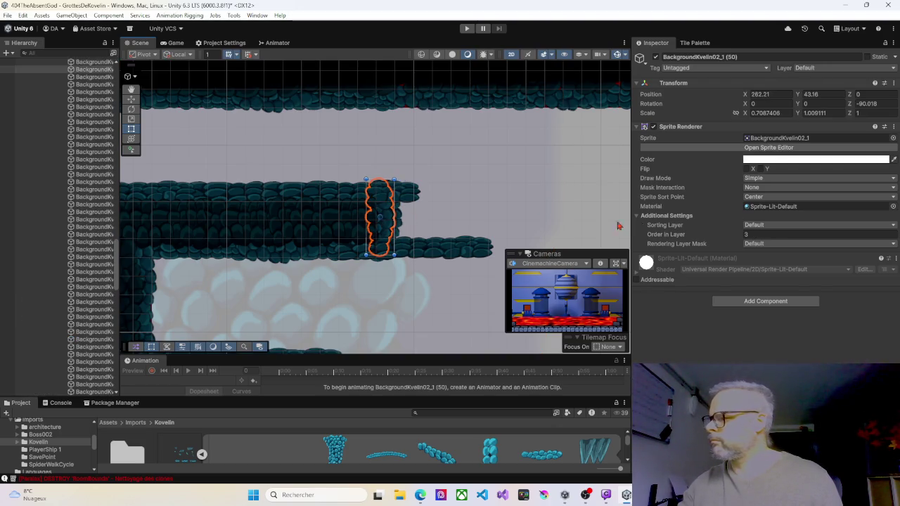
left_click(741, 236)
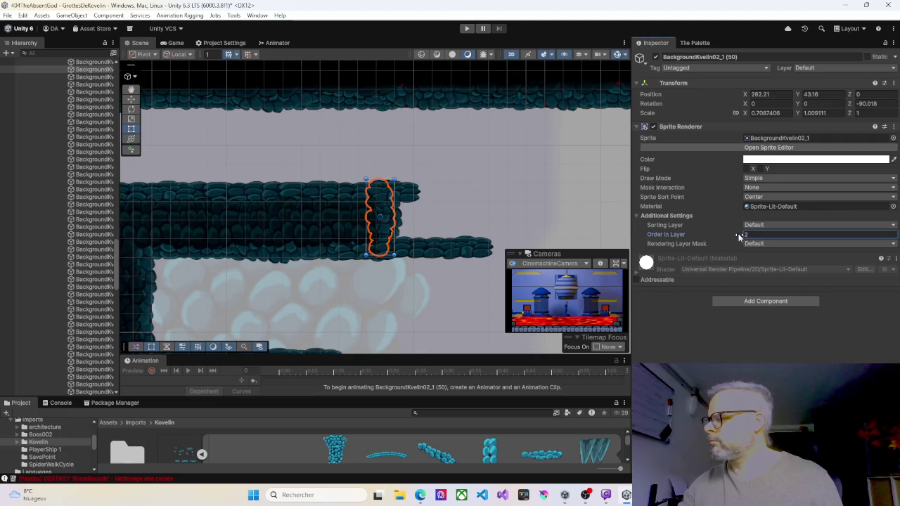
left_click_drag(382, 176, 379, 185)
Stretch the dark foreground stone block beside the ledge slightly downward.
mouse_move(298, 157)
left_mouse_down()
mouse_move(508, 161)
mouse_move(265, 171)
mouse_move(370, 213)
left_mouse_up()
left_click(359, 237)
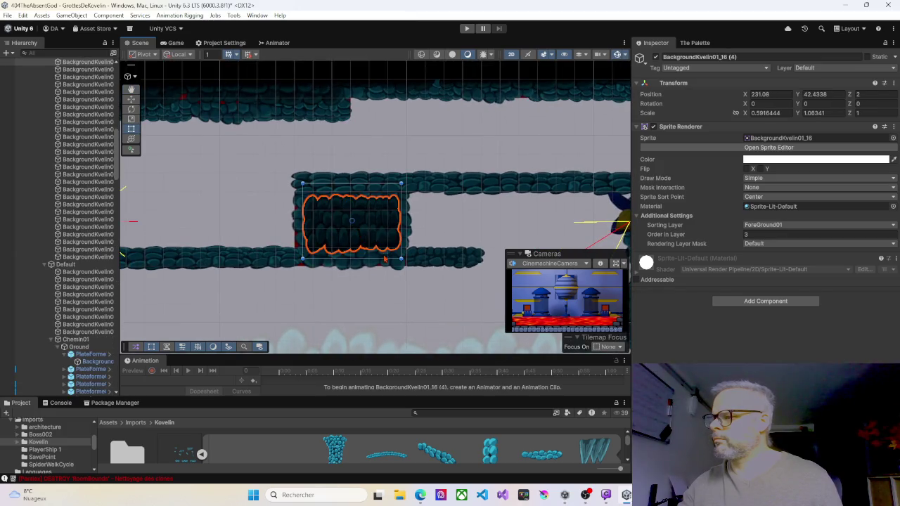
scroll(376, 246, "up", 2)
left_click_drag(361, 260, 365, 263)
Shift the vertical stone left and stretch the floor stone down and right to 1.0567 × 1.2775.
left_click(353, 270)
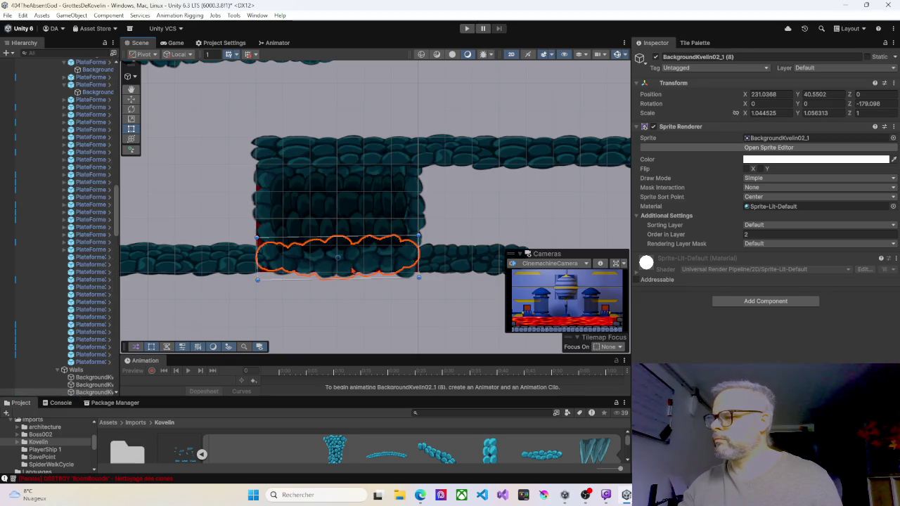
left_click(266, 214)
left_click_drag(265, 213, 253, 212)
left_click(296, 273)
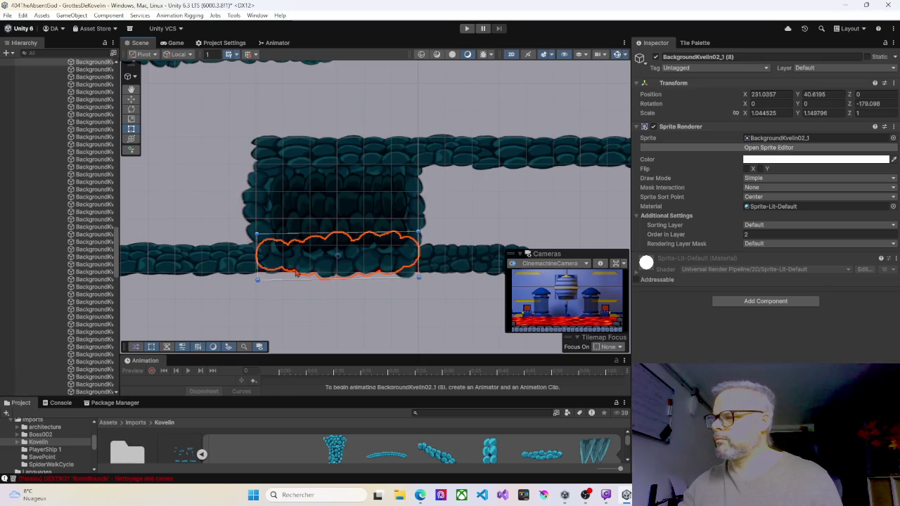
left_click_drag(289, 280, 287, 284)
left_click_drag(420, 258, 427, 254)
Recheck the other vertical stone and the dark block, then pan toward the next stretch of level.
left_click(420, 254)
left_click(311, 234)
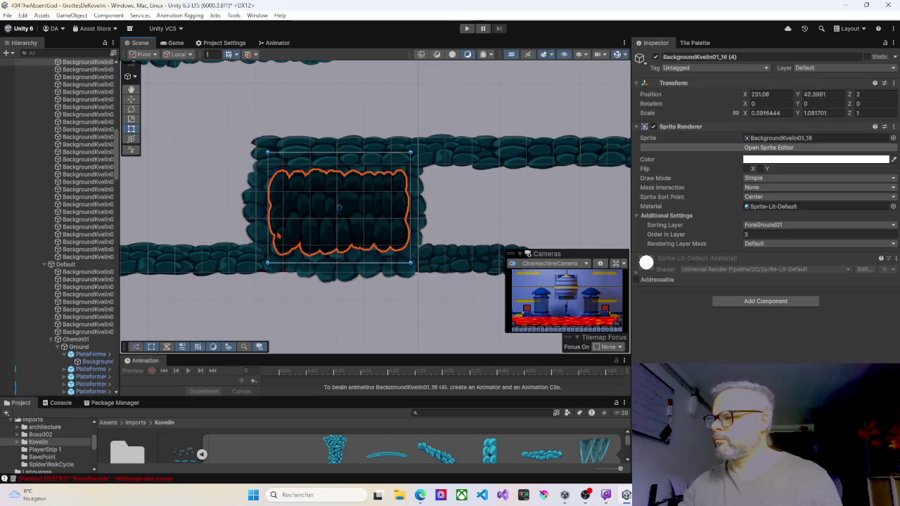
scroll(342, 239, "left", 5)
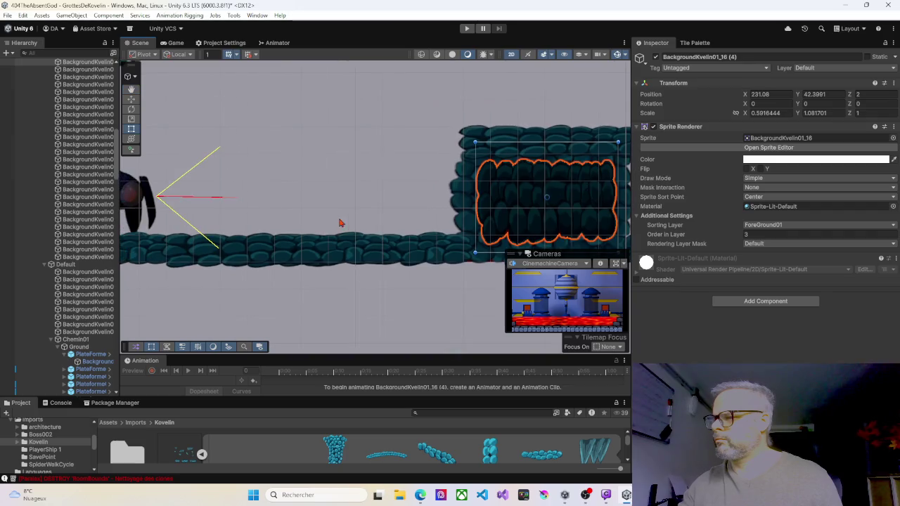
scroll(342, 262, "down", 4)
mouse_move(342, 262)
left_mouse_down()
mouse_move(415, 231)
mouse_move(414, 295)
left_mouse_up()
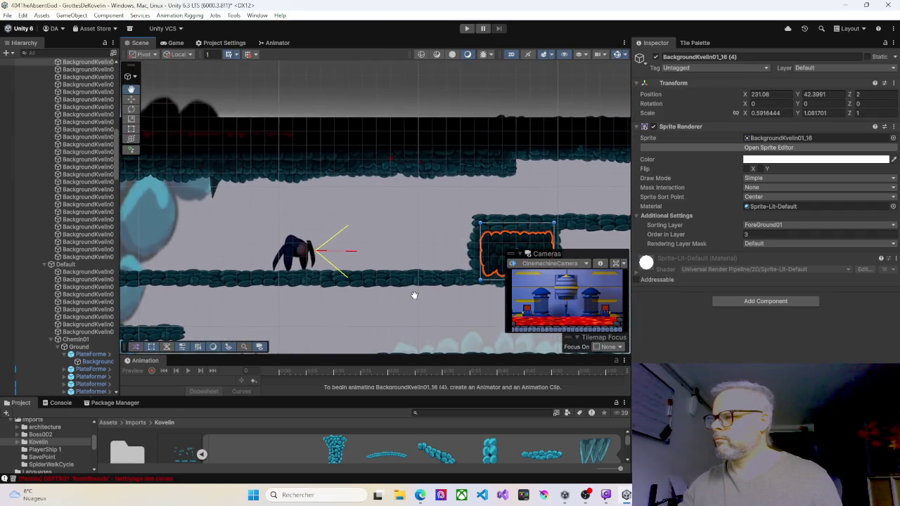
Nudge the three ceiling stones: large one left and down, smaller one right, left one lower.
scroll(392, 155, "up", 3)
left_click(413, 157)
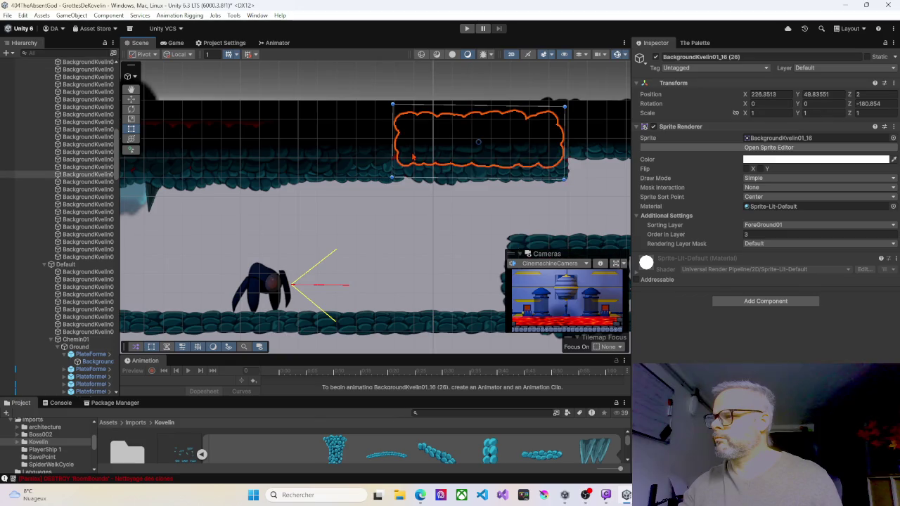
left_click_drag(421, 155, 412, 159)
left_click(562, 174)
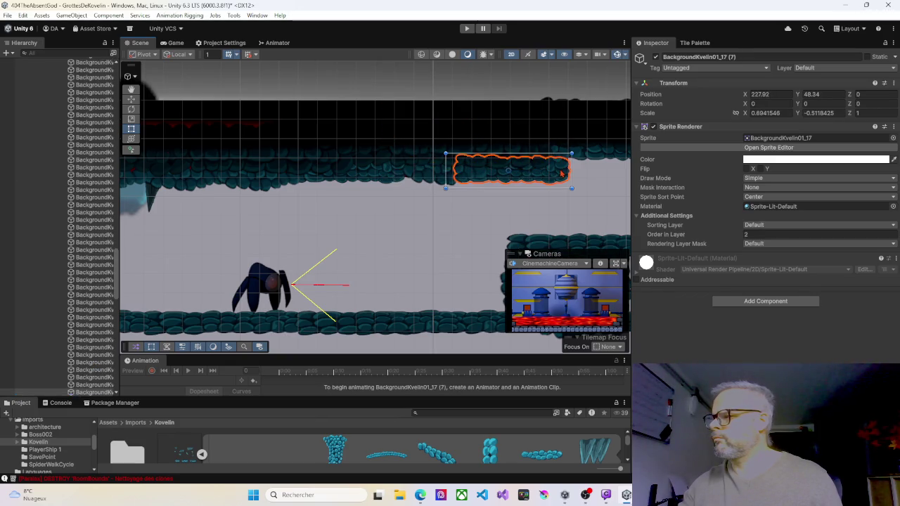
left_click_drag(564, 172, 565, 173)
left_click(497, 166)
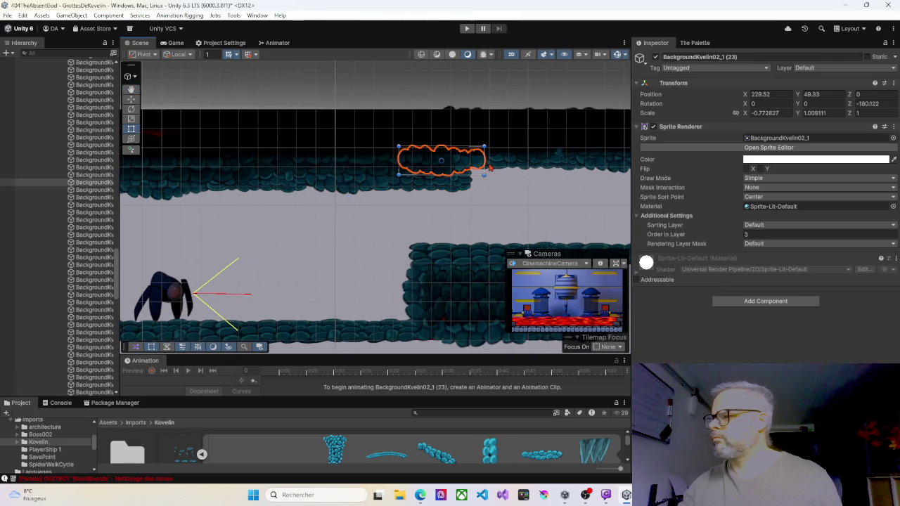
left_click_drag(474, 164, 474, 169)
Nudge the wall piece below the top wall segment slightly right.
scroll(339, 198, "up", 10)
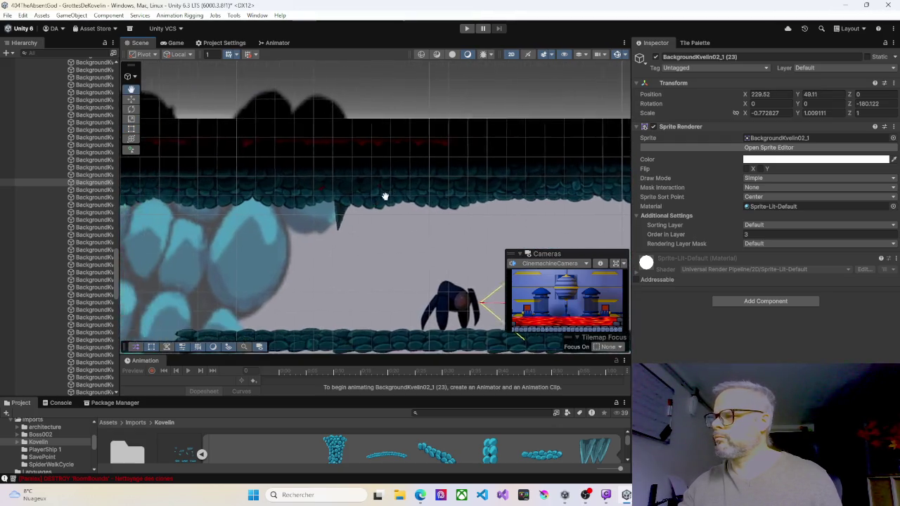
left_click_drag(425, 184, 477, 183)
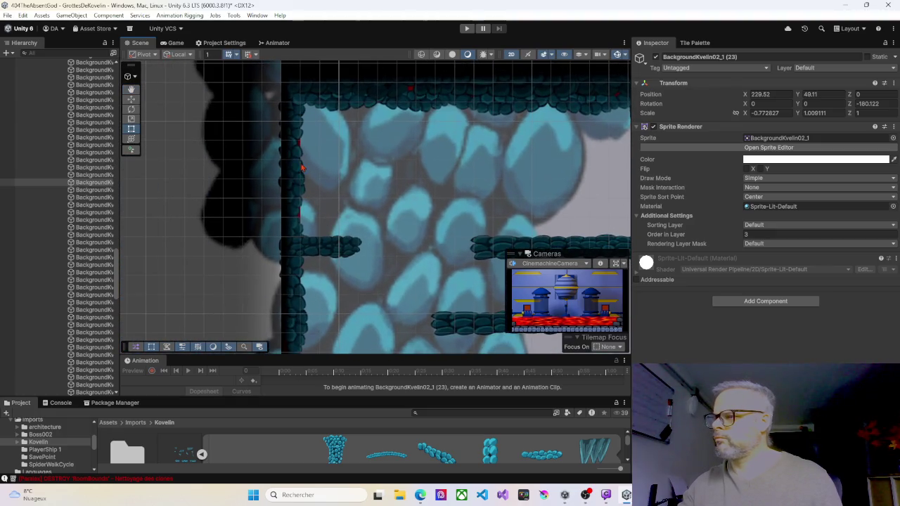
left_click(297, 125)
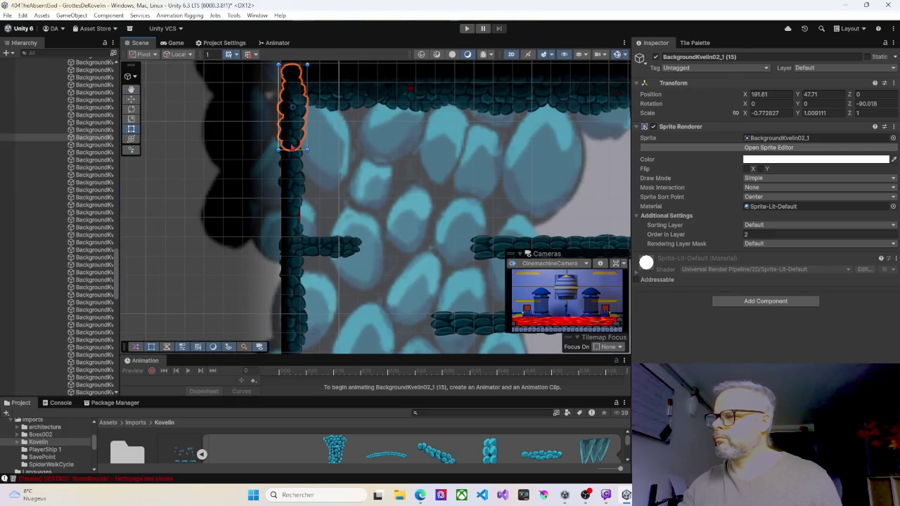
left_click(294, 170)
left_click_drag(300, 173, 303, 173)
Nudge the foreground platform near the enemy slightly to the right.
left_click_drag(320, 245, 341, 201)
scroll(352, 247, "down", 2)
mouse_move(360, 295)
left_mouse_down()
mouse_move(357, 184)
mouse_move(325, 176)
left_mouse_up()
left_click_drag(293, 241, 304, 241)
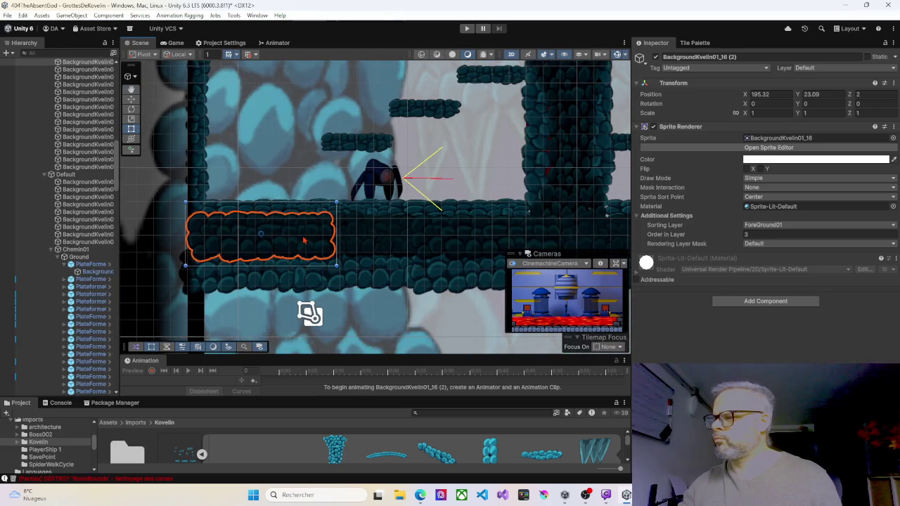
Inspect the wall pieces further right and widen the lower wall piece outward.
mouse_move(380, 240)
left_mouse_down()
mouse_move(287, 223)
mouse_move(218, 255)
left_mouse_up()
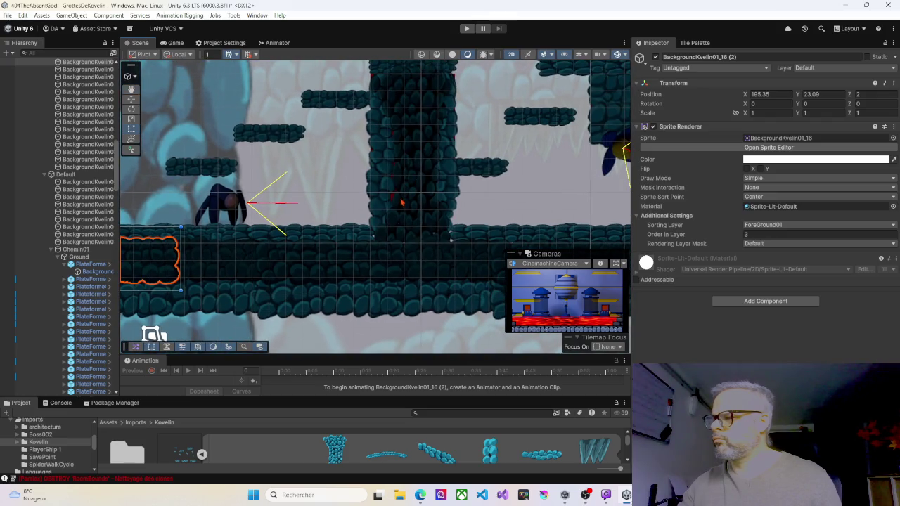
left_click(388, 198)
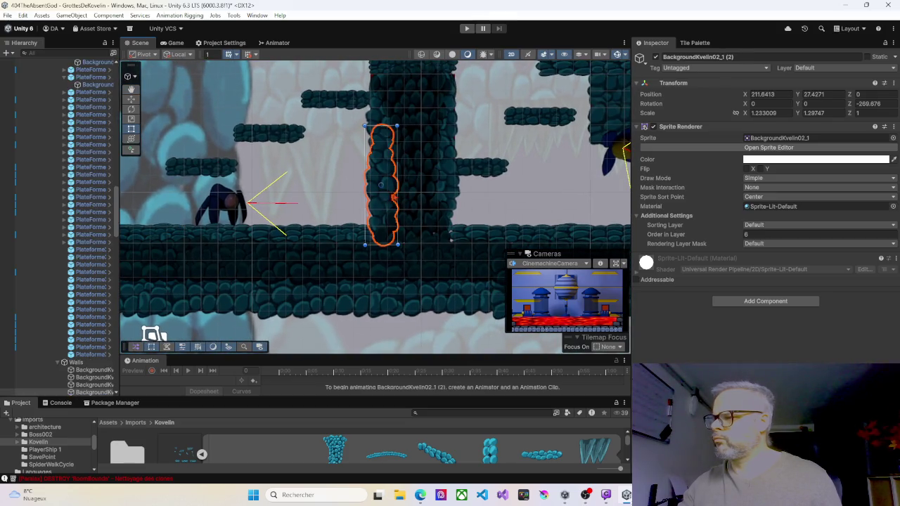
left_click(432, 223)
left_click(433, 287)
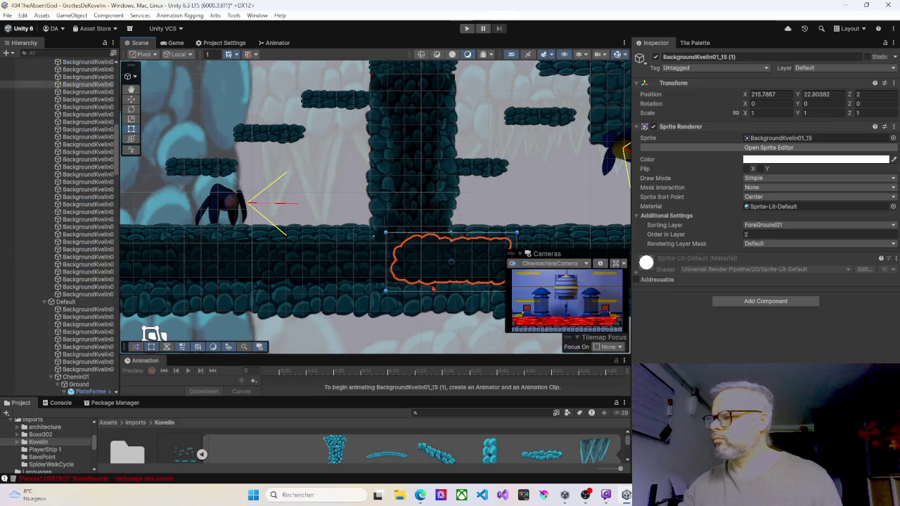
left_click(400, 194)
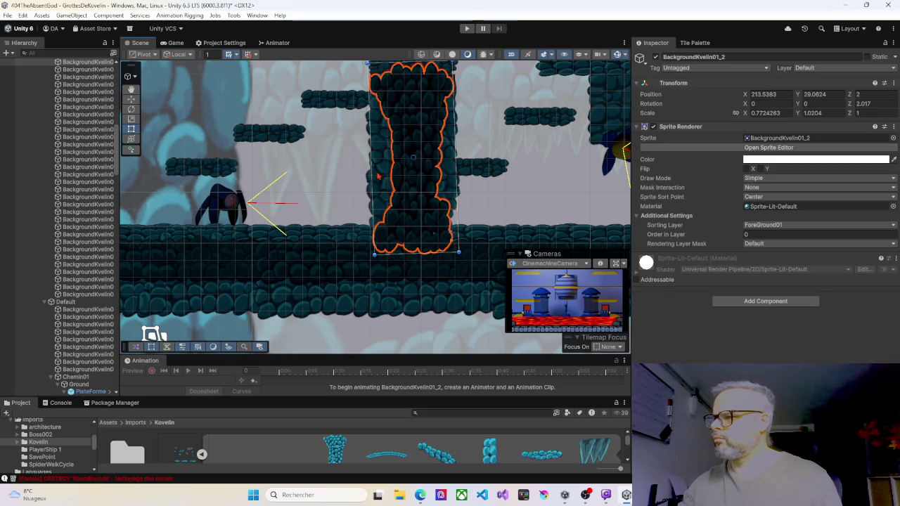
left_click(382, 175)
left_click(384, 194)
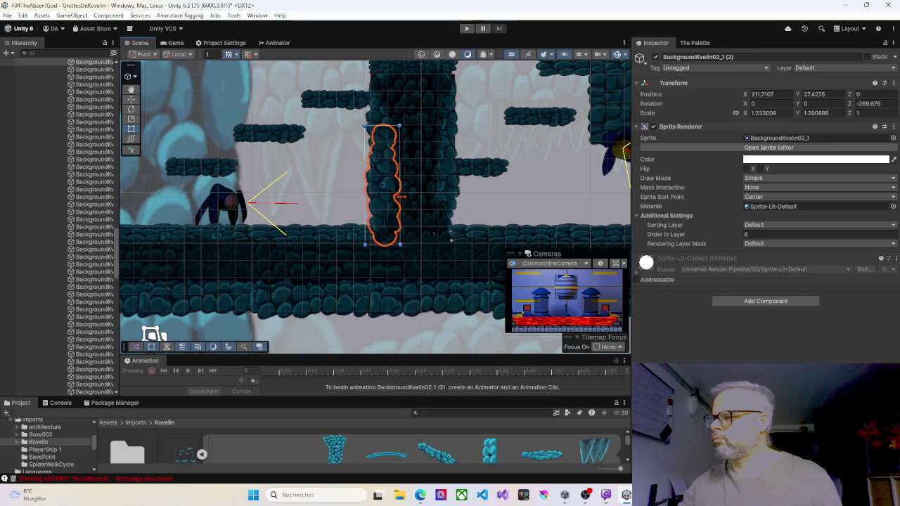
left_click_drag(400, 196, 403, 196)
left_click(423, 225)
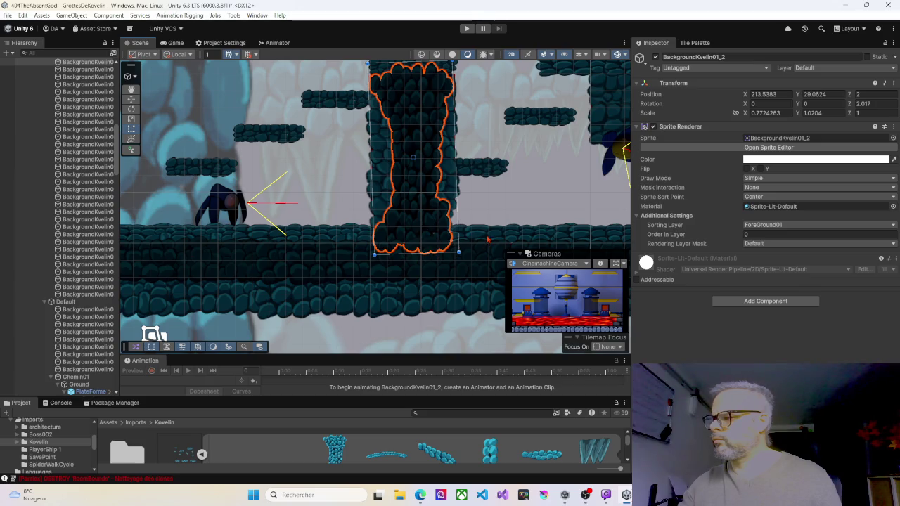
Frame the small rock platform, stretch it slightly right, and select the PlateformeX4 (13) ledge.
left_click(474, 256)
key("f")
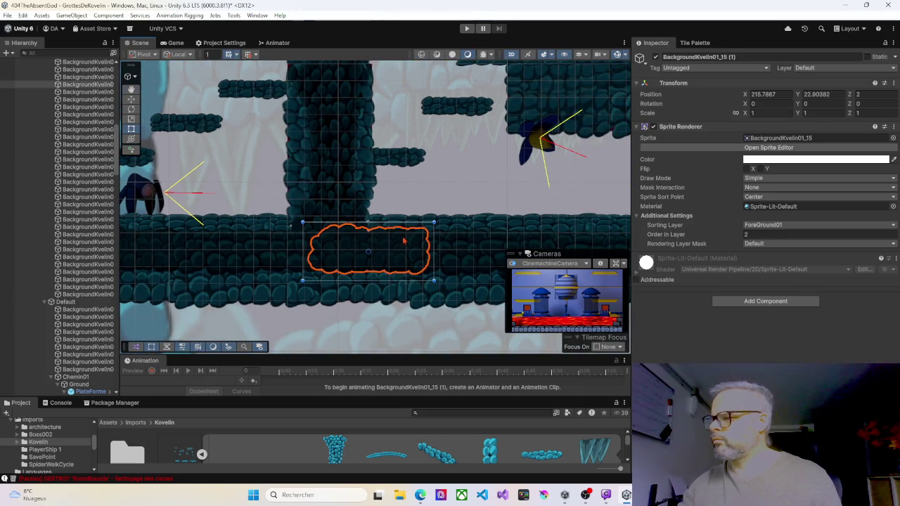
left_click_drag(447, 261, 262, 229)
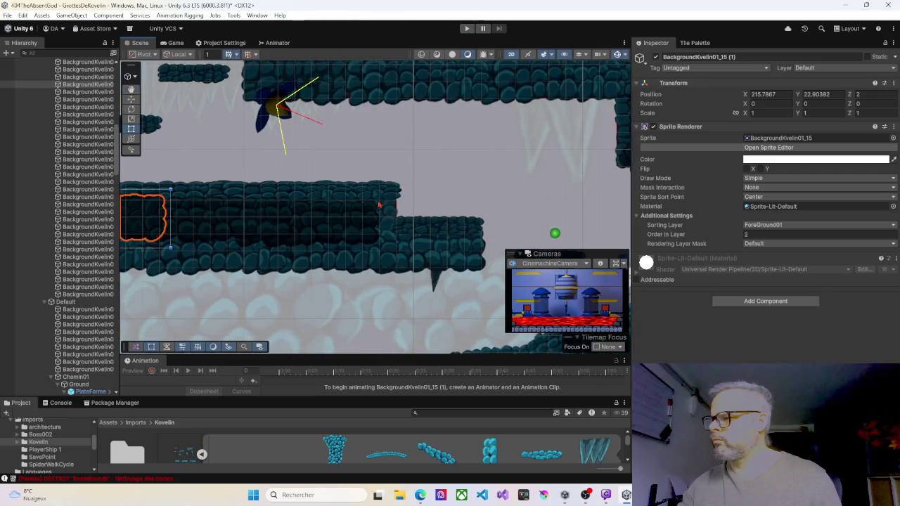
key("ctrl+z")
left_click_drag(403, 206, 405, 206)
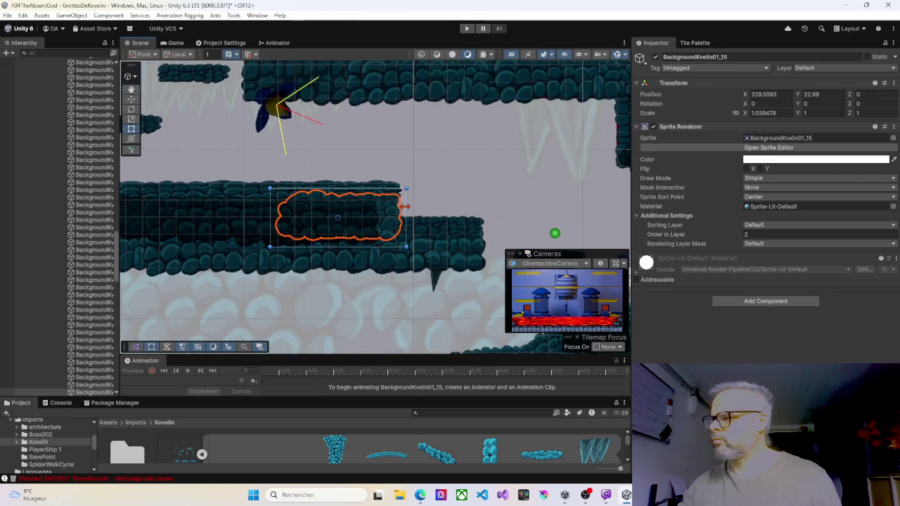
left_click(436, 234)
left_click_drag(458, 243, 325, 171)
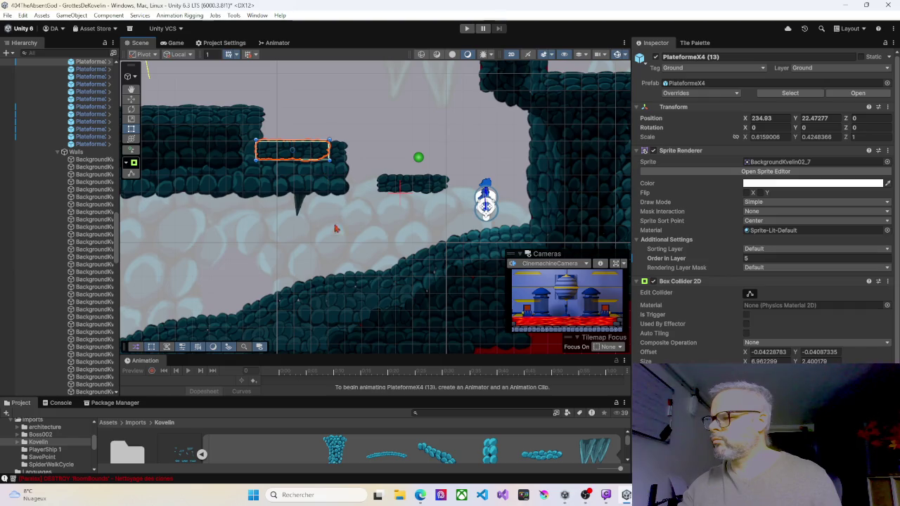
Stretch the wall-gap stone downward and the tilted slope stone a little taller.
scroll(298, 259, "down", 1)
scroll(299, 259, "up", 5)
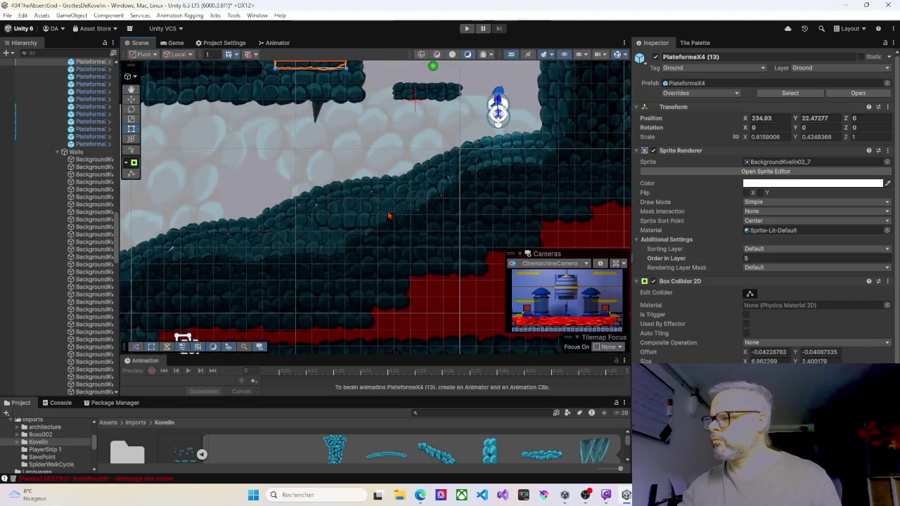
scroll(381, 221, "down", 1)
left_click(369, 241)
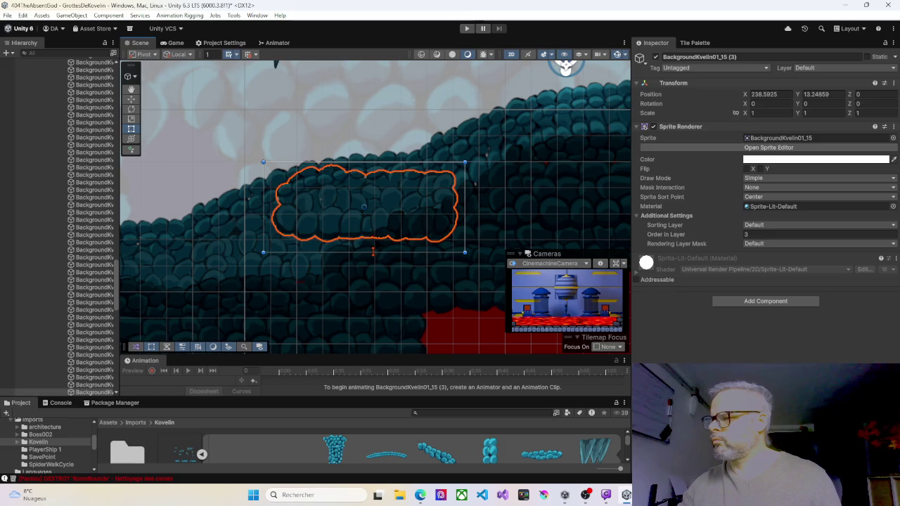
left_click(399, 246)
mouse_move(392, 259)
left_mouse_down()
mouse_move(443, 220)
mouse_move(446, 205)
left_mouse_up()
left_click(458, 184)
left_click(434, 196)
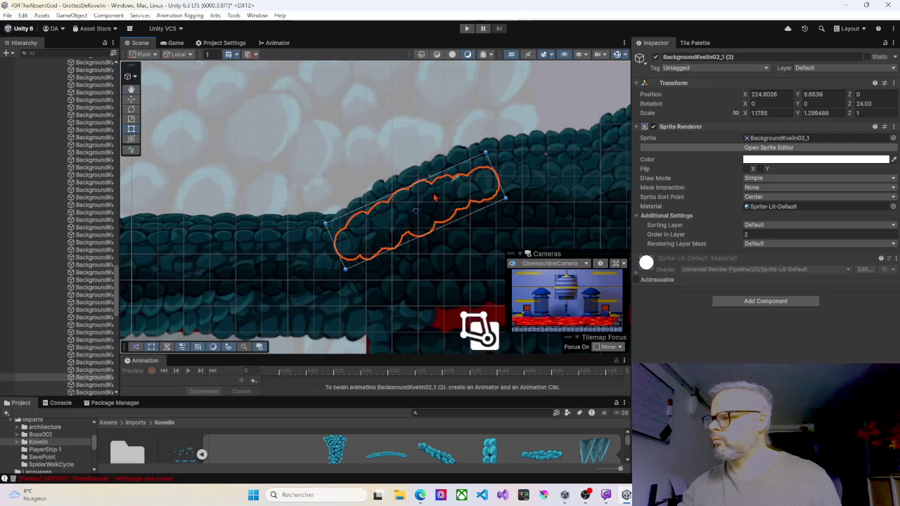
mouse_move(447, 165)
left_mouse_down()
mouse_move(500, 173)
mouse_move(455, 159)
left_mouse_up()
Nudge the horizontal stone below the red band slightly down.
mouse_move(295, 237)
left_mouse_down()
mouse_move(406, 225)
mouse_move(228, 216)
mouse_move(295, 267)
mouse_move(336, 237)
mouse_move(268, 180)
left_mouse_up()
left_click(327, 241)
left_click(383, 234)
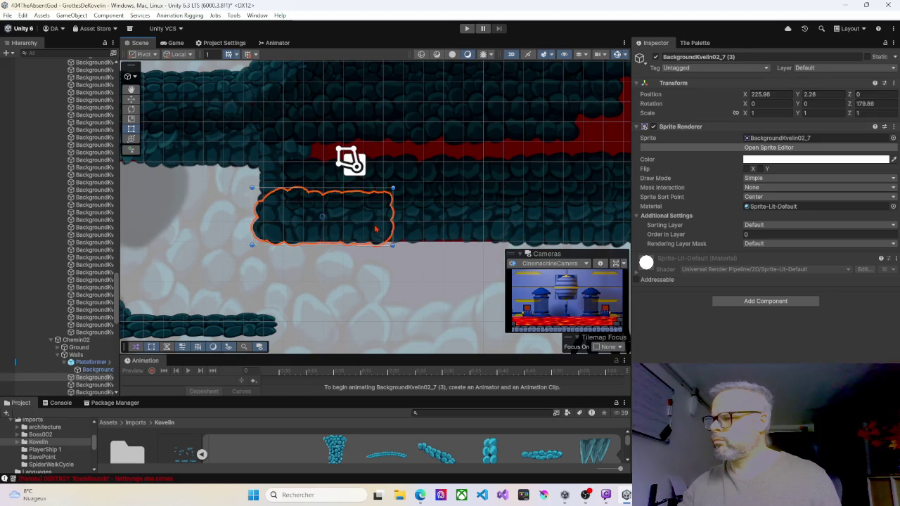
left_click_drag(375, 230, 377, 233)
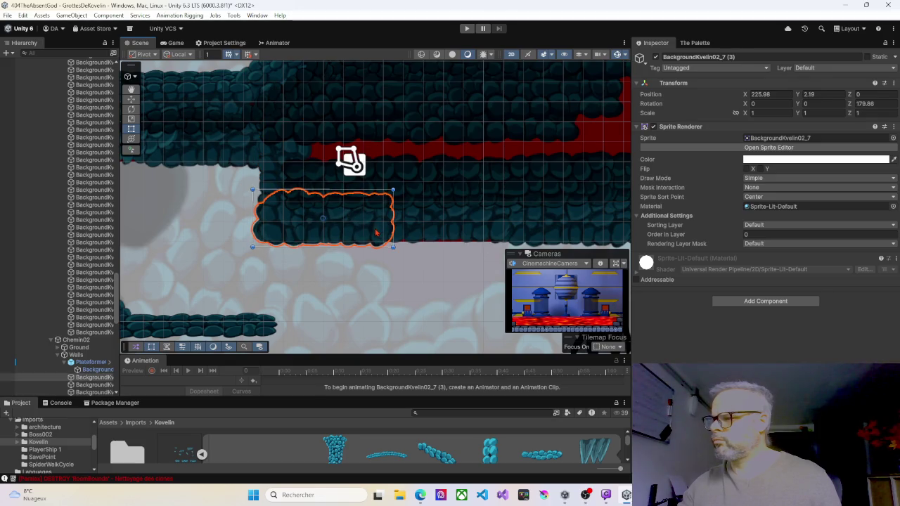
left_click(430, 234)
Nudge two ceiling stones, one slightly right and the next down and left.
mouse_move(457, 232)
left_mouse_down()
mouse_move(273, 202)
mouse_move(127, 203)
left_mouse_up()
left_click(464, 193)
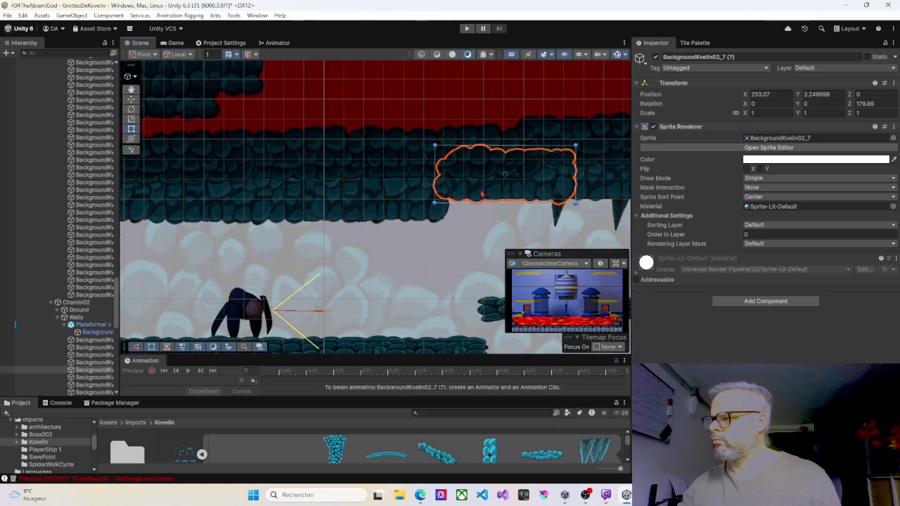
left_click(436, 219)
left_click_drag(437, 218, 336, 186)
left_click(455, 176)
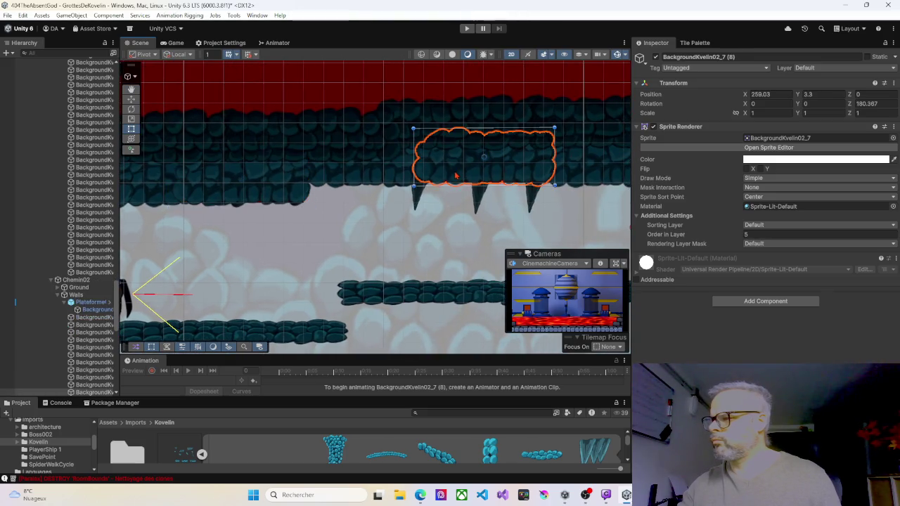
left_click_drag(443, 174, 441, 180)
Lower the ceiling stone near the checkpoint slightly, then select the floor platform below.
left_click_drag(494, 195, 387, 215)
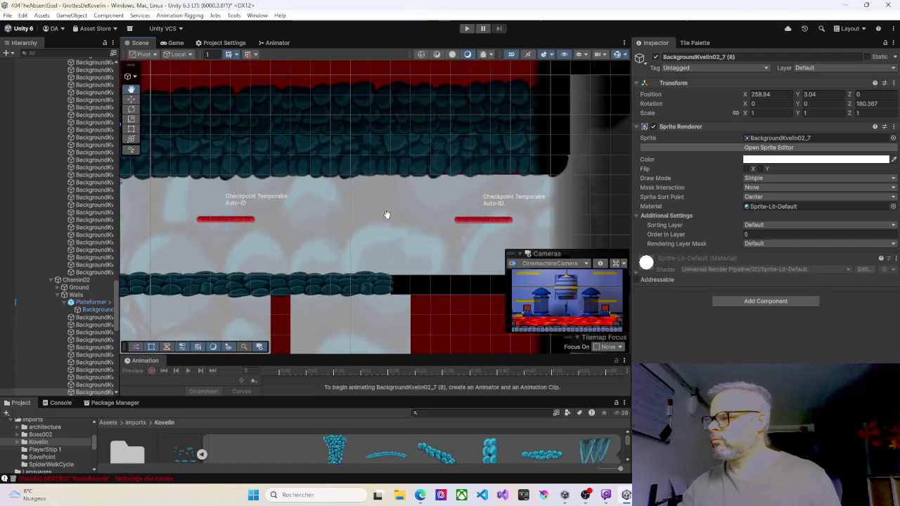
left_click(463, 164)
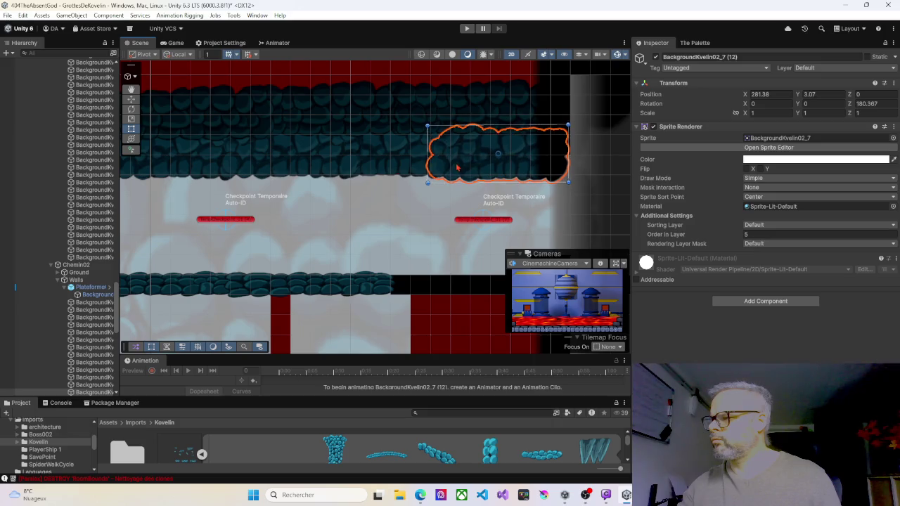
left_click(406, 163)
left_click_drag(407, 164, 427, 184)
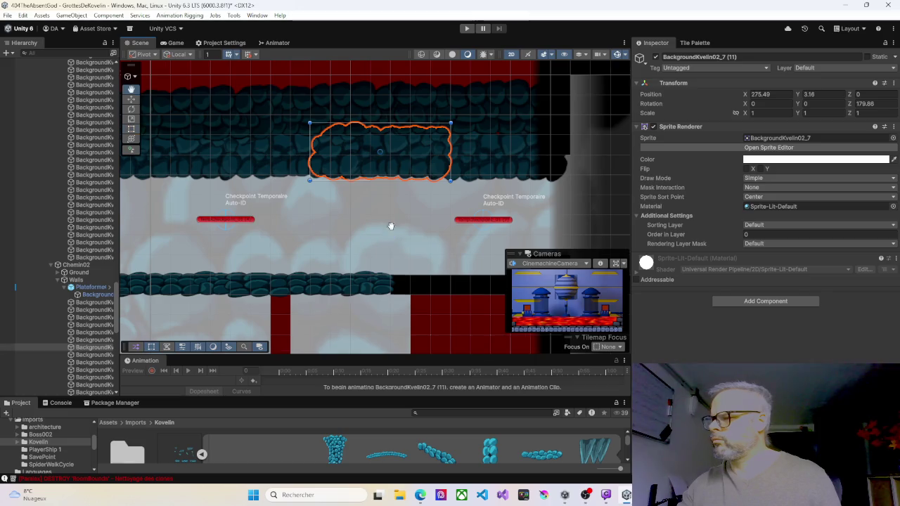
left_click_drag(393, 236, 384, 165)
left_click(334, 217)
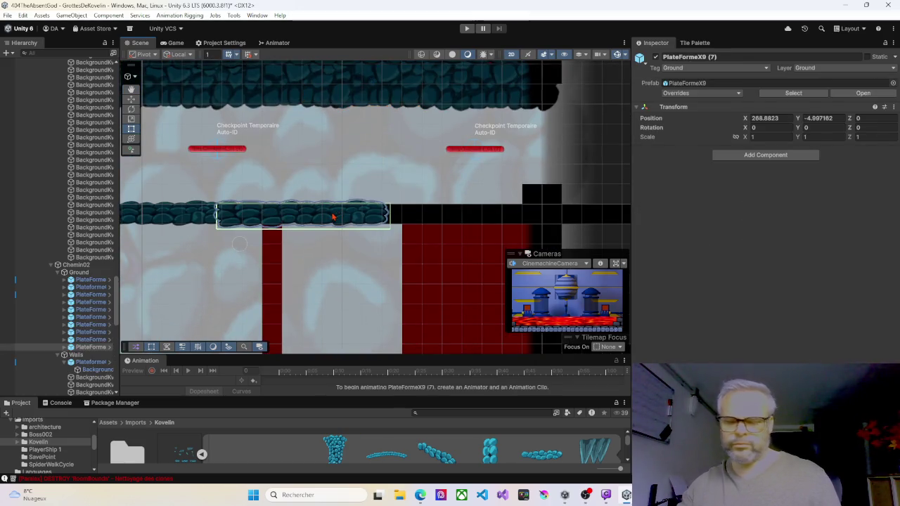
Slide the PlateFormeX9 (8) floor platform to the right with the Move tool.
mouse_move(343, 211)
left_mouse_down()
mouse_move(372, 215)
mouse_move(330, 217)
left_mouse_up()
left_click(334, 219)
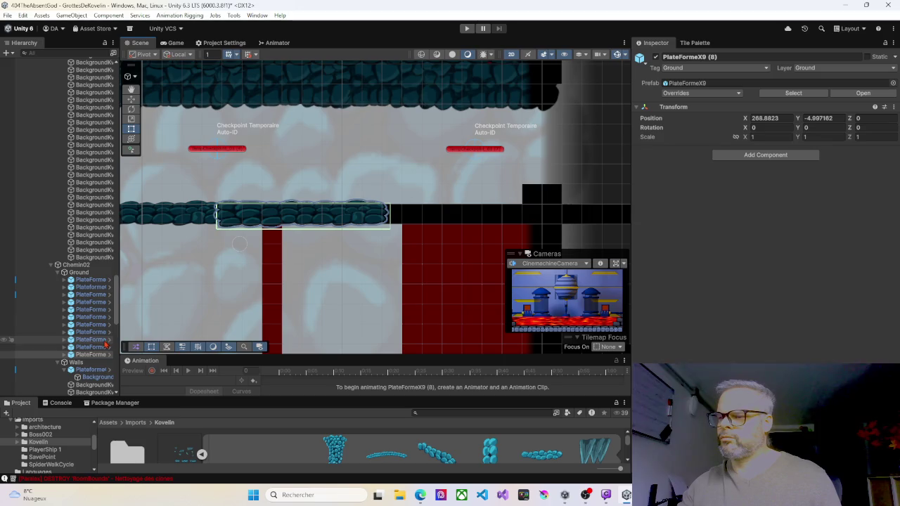
left_click(131, 100)
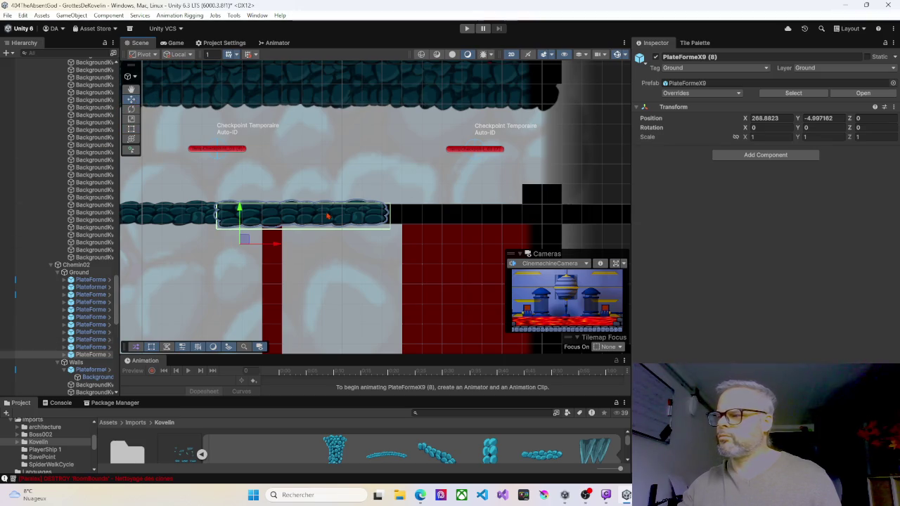
left_click(284, 221)
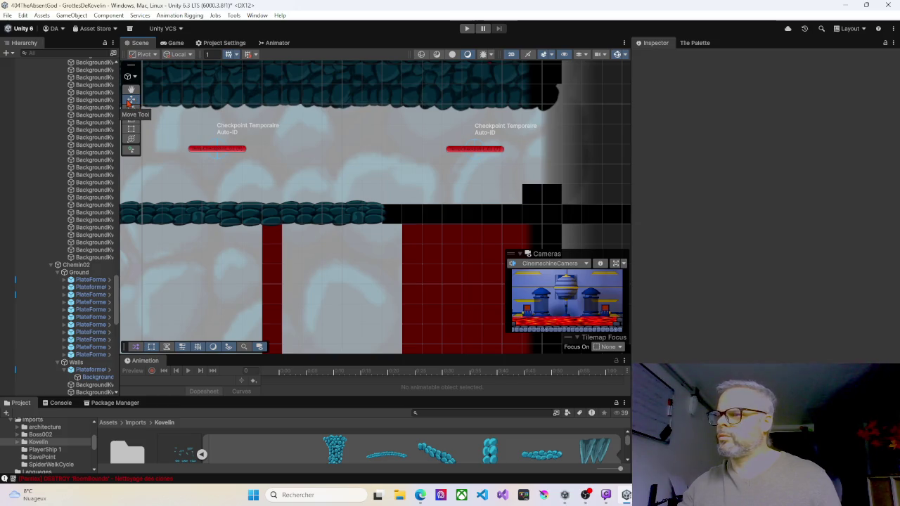
left_click(260, 220)
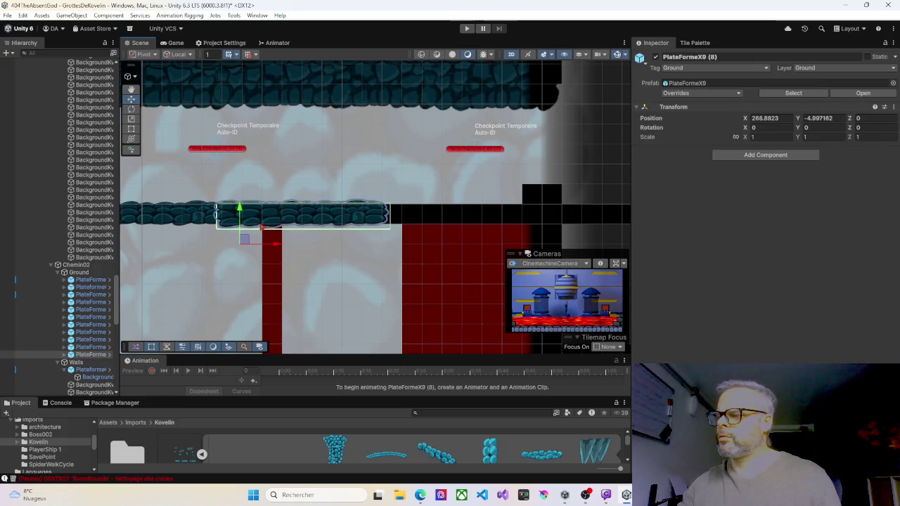
left_click_drag(274, 244, 415, 249)
Lower the overhead stone BackgroundKvelin01_16 (23) from Y 5.21 to 5.1.
scroll(355, 266, "down", 5)
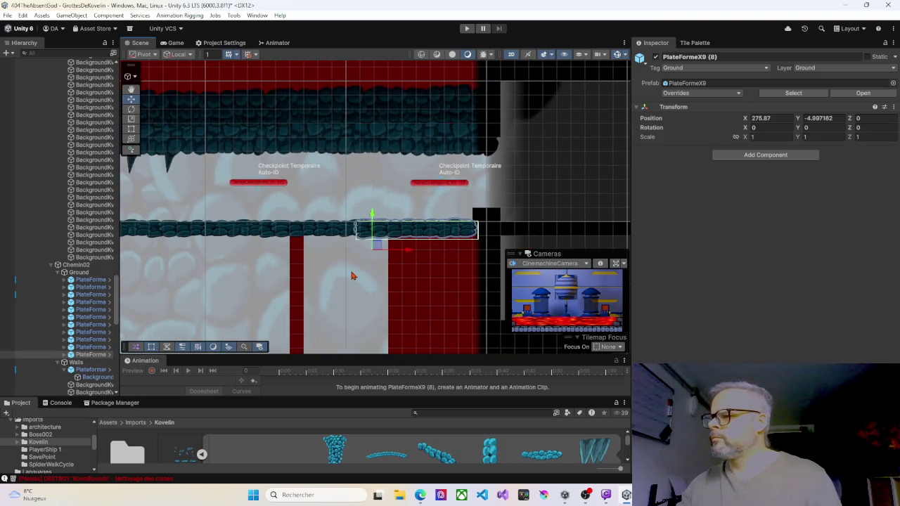
scroll(439, 166, "up", 5)
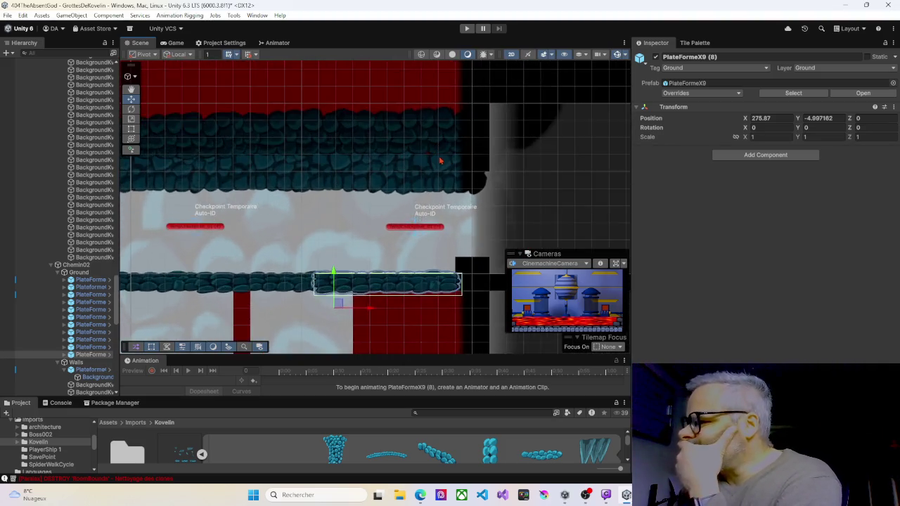
scroll(412, 150, "up", 3)
left_click(411, 146)
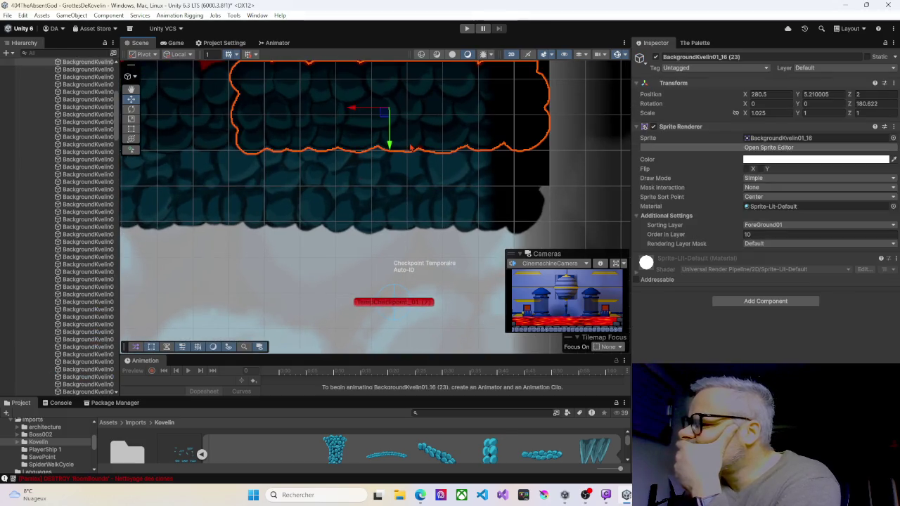
left_click(436, 142)
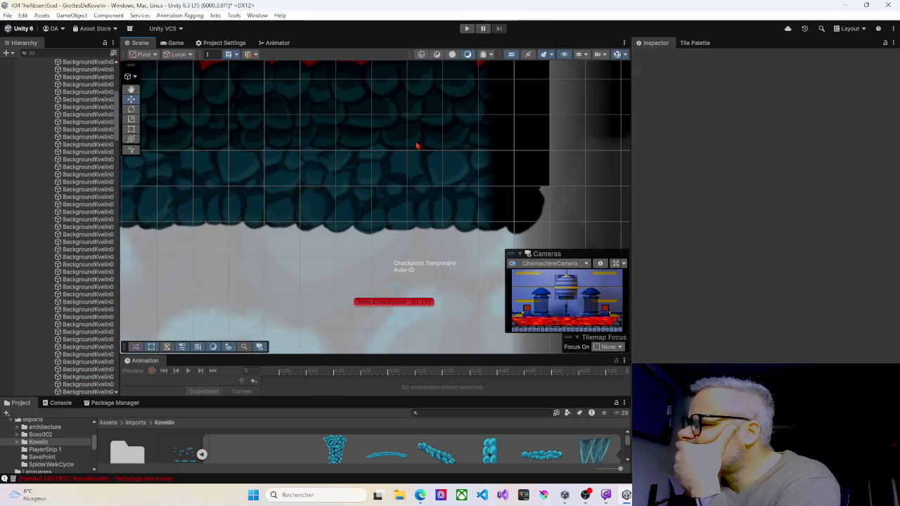
left_click(413, 144)
left_click_drag(389, 145, 389, 148)
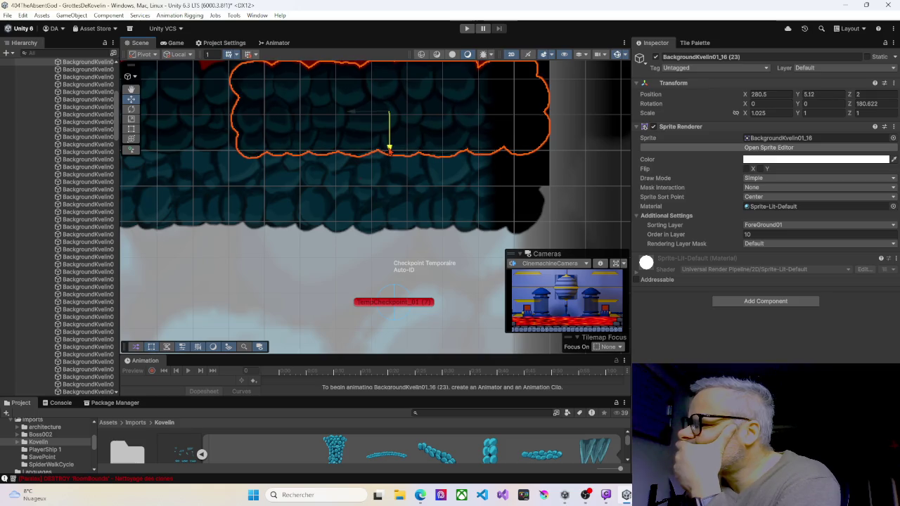
scroll(390, 155, "down", 6)
mouse_move(340, 118)
left_mouse_down()
mouse_move(358, 223)
mouse_move(338, 225)
mouse_move(457, 201)
mouse_move(425, 193)
mouse_move(466, 195)
left_mouse_up()
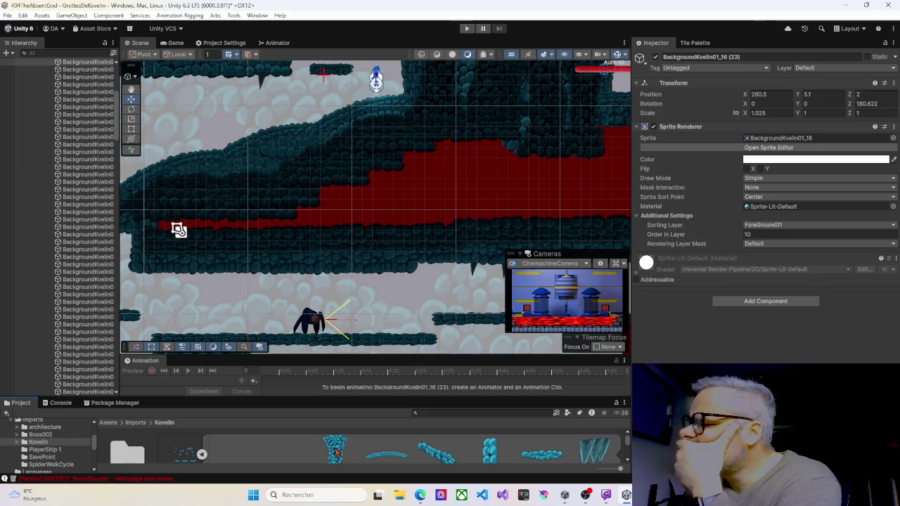
Place the rock-column sprite, rotate it to about -53.9° and move it left over the gap.
mouse_move(336, 452)
left_mouse_down()
mouse_move(398, 281)
mouse_move(397, 180)
left_mouse_up()
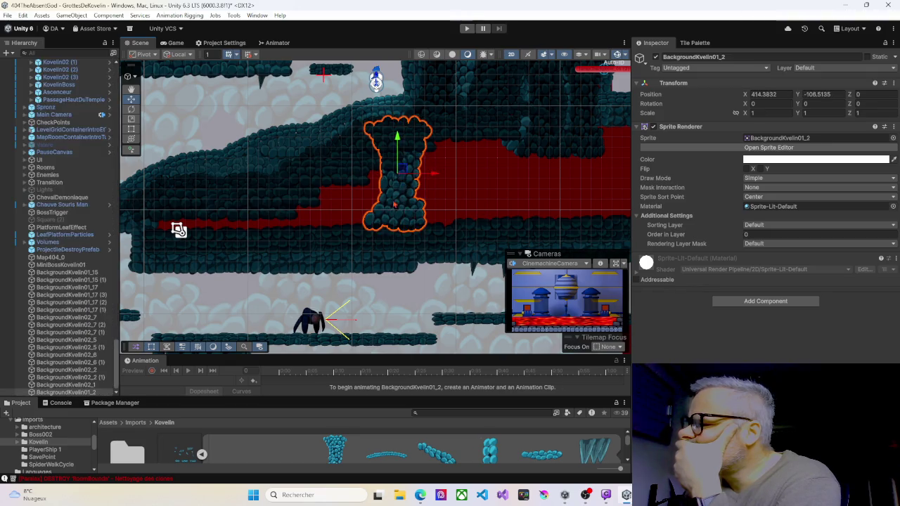
key("t")
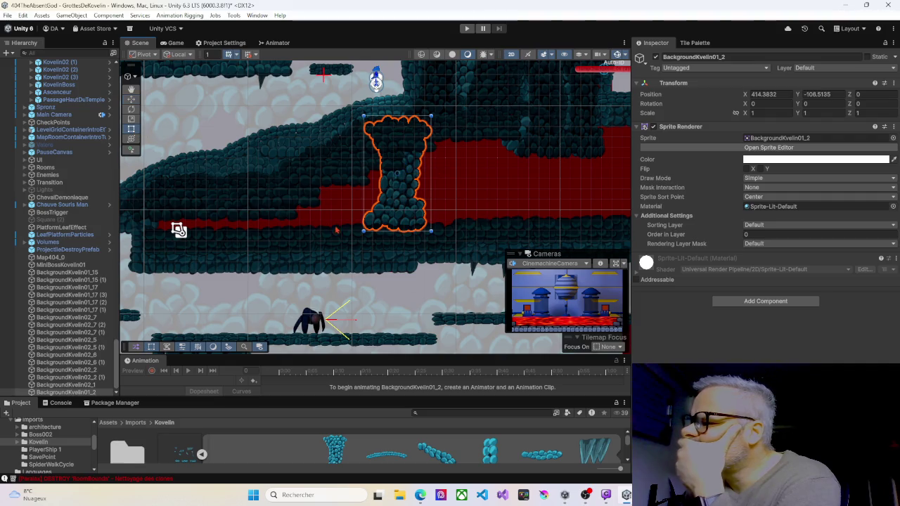
left_click_drag(360, 239, 304, 180)
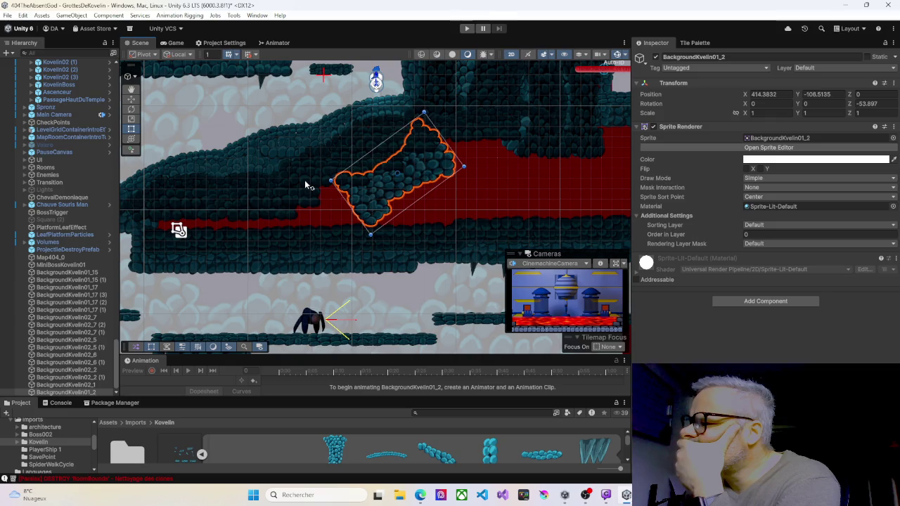
mouse_move(380, 197)
left_mouse_down()
mouse_move(301, 214)
mouse_move(328, 216)
left_mouse_up()
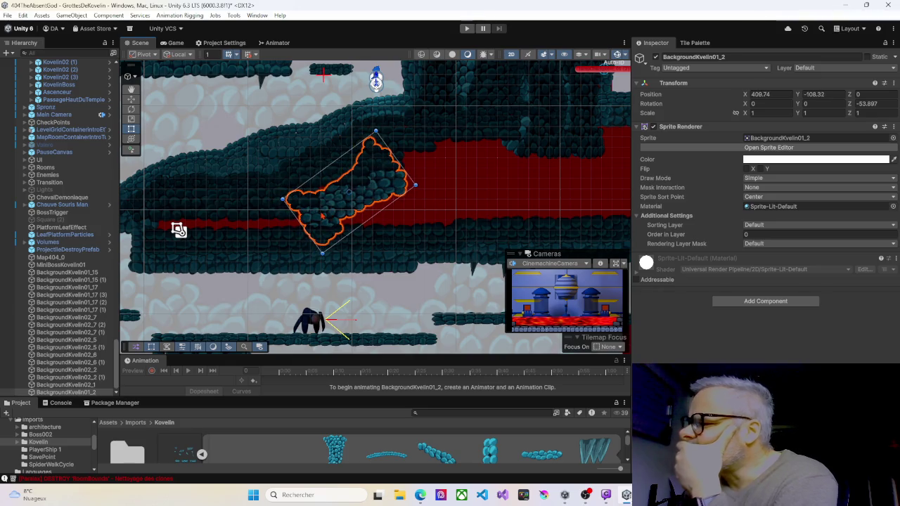
Set the tilted rock's Sorting Layer to ForeGround01.
left_click(754, 225)
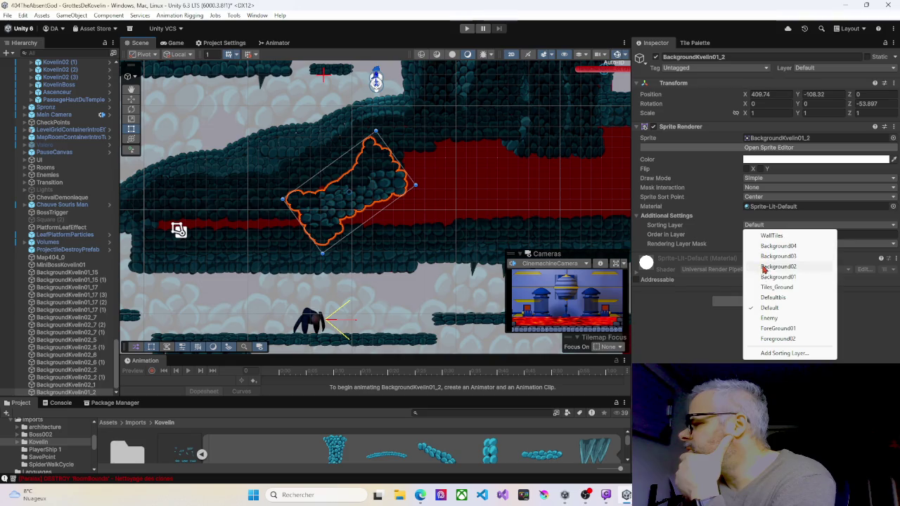
left_click(769, 328)
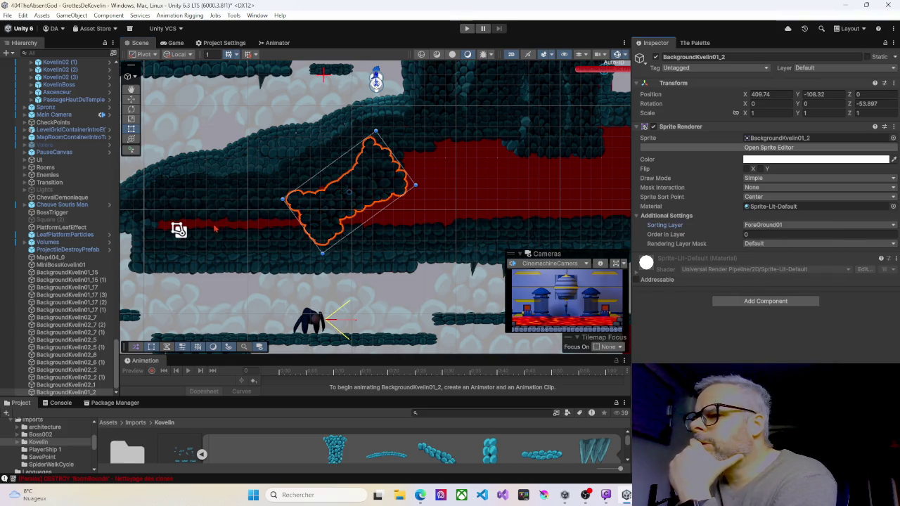
scroll(189, 291, "down", 1)
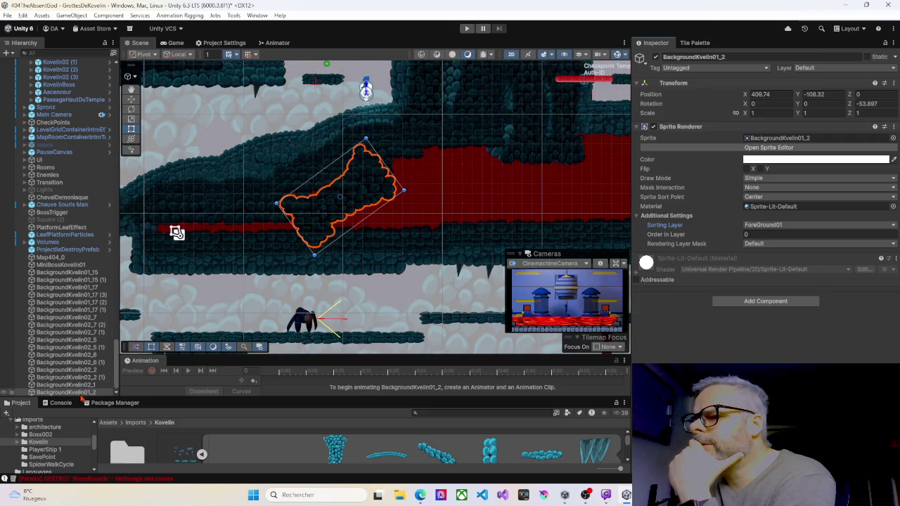
mouse_move(79, 396)
left_mouse_down()
mouse_move(64, 58)
mouse_move(58, 75)
mouse_move(68, 68)
mouse_move(71, 132)
left_mouse_up()
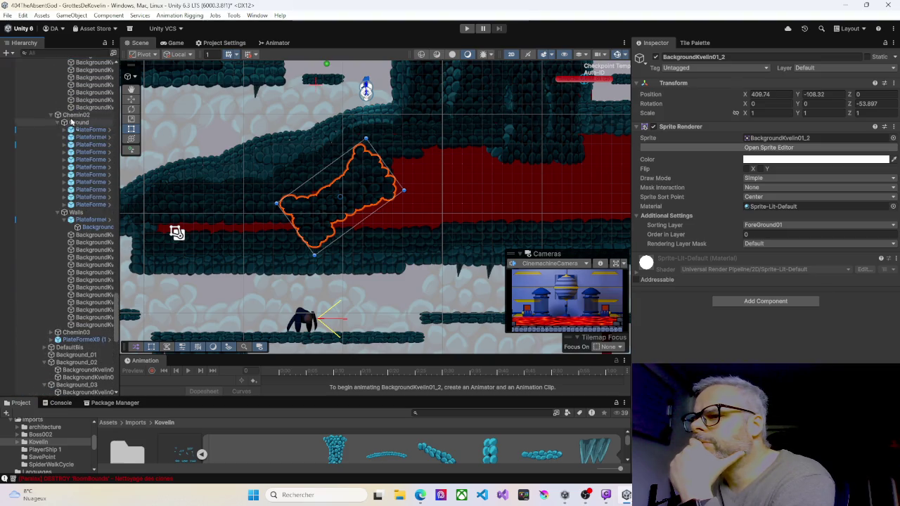
mouse_move(75, 85)
left_mouse_down()
mouse_move(71, 116)
mouse_move(77, 55)
mouse_move(77, 72)
left_mouse_up()
File the tilted rock sprite under the Foreground01 group in the Hierarchy.
left_click_drag(73, 111, 82, 63)
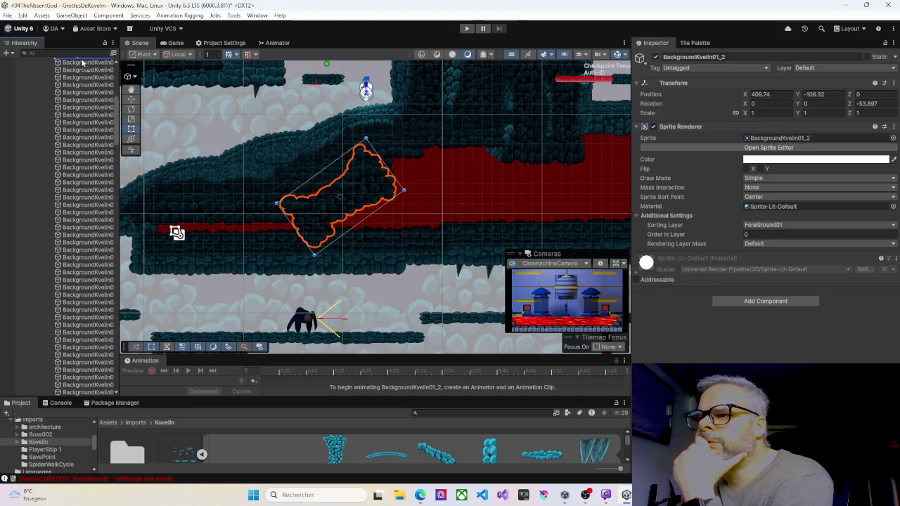
mouse_move(83, 64)
left_mouse_down()
mouse_move(63, 119)
mouse_move(47, 125)
mouse_move(42, 176)
mouse_move(63, 212)
mouse_move(63, 398)
left_mouse_up()
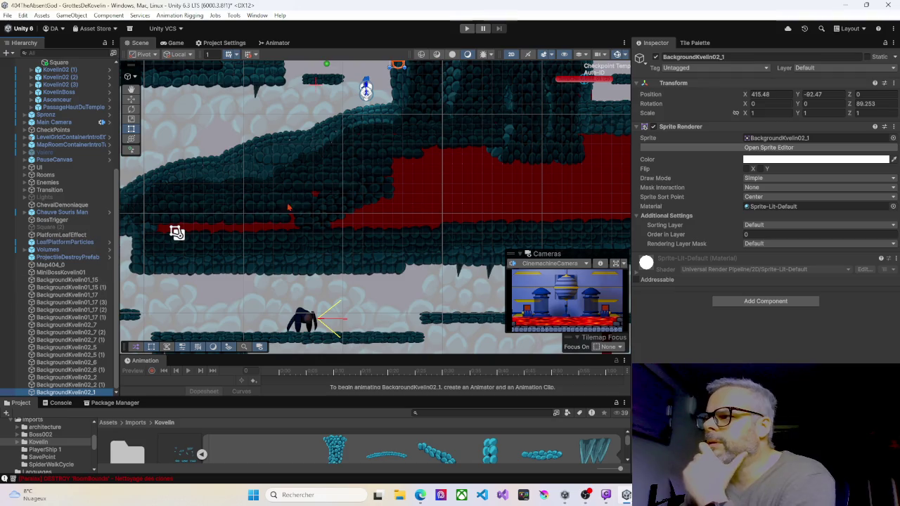
left_click_drag(429, 164, 452, 264)
Expand the Default group, select BackgroundKvelin02_2 (1) and pan the Scene to it.
scroll(353, 171, "up", 8)
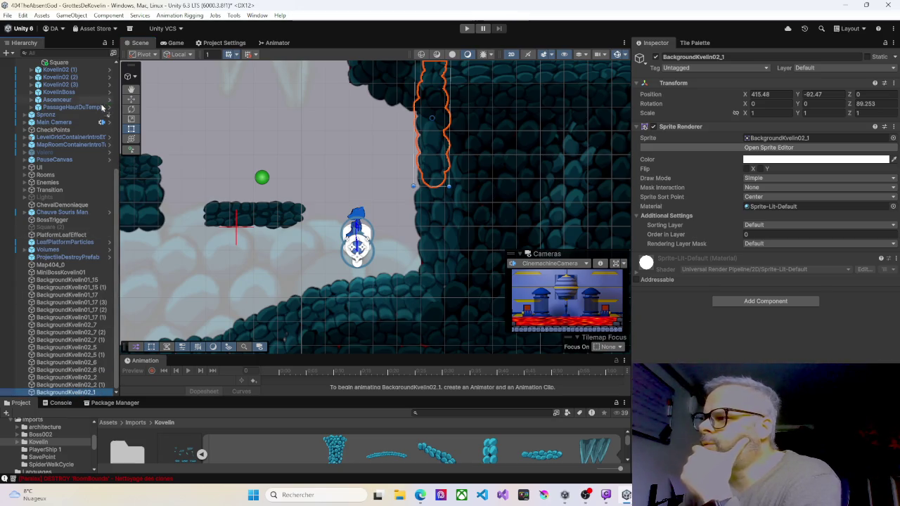
scroll(84, 72, "up", 5)
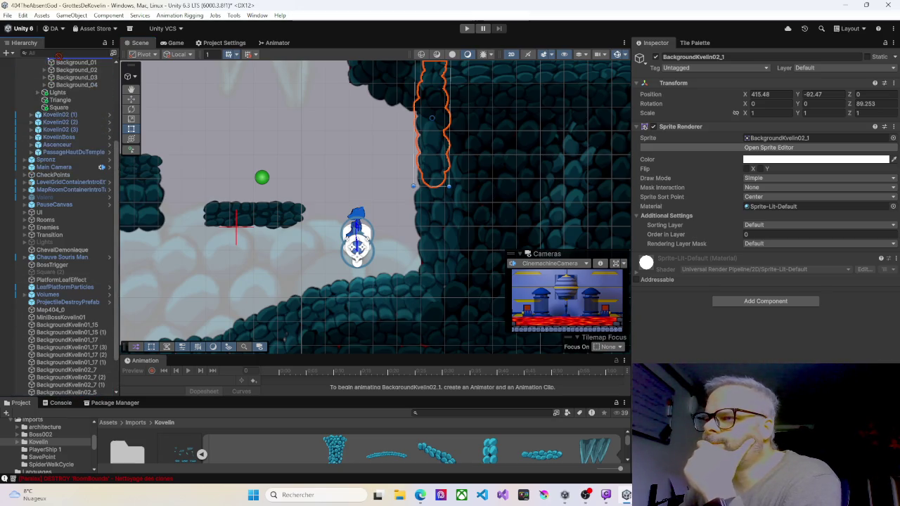
scroll(63, 57, "up", 1)
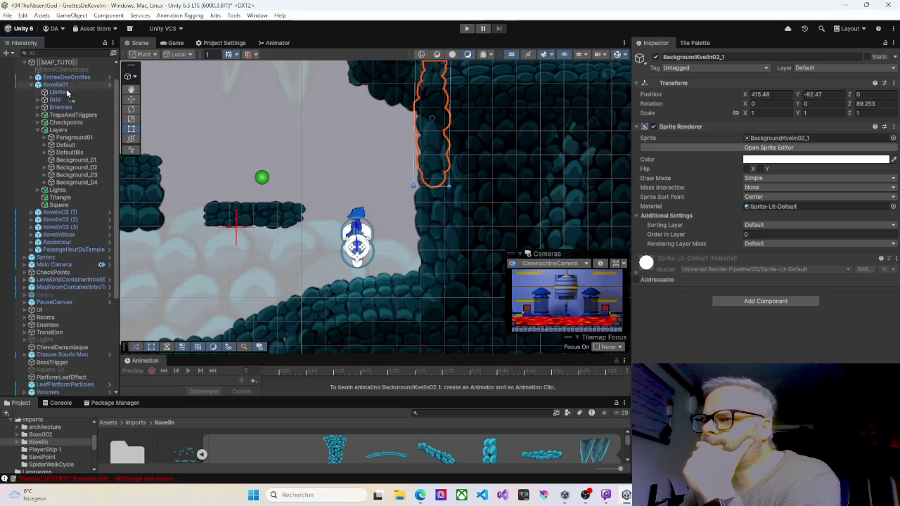
left_click(60, 146)
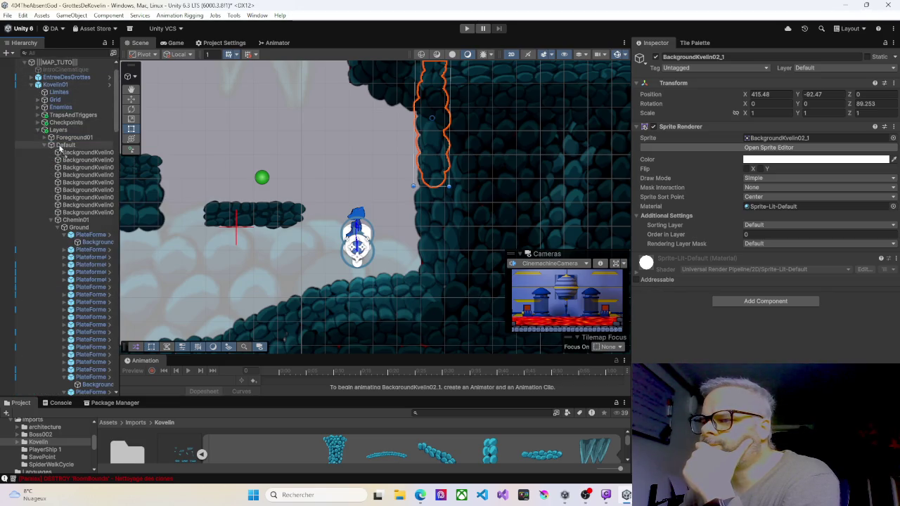
left_click(84, 211)
left_click_drag(42, 157, 86, 392)
left_click(86, 392)
left_click_drag(328, 206, 299, 306)
mouse_move(47, 398)
left_mouse_down()
mouse_move(92, 330)
mouse_move(106, 163)
mouse_move(52, 77)
mouse_move(42, 177)
mouse_move(56, 77)
mouse_move(81, 57)
mouse_move(57, 123)
mouse_move(56, 228)
mouse_move(54, 173)
left_mouse_up()
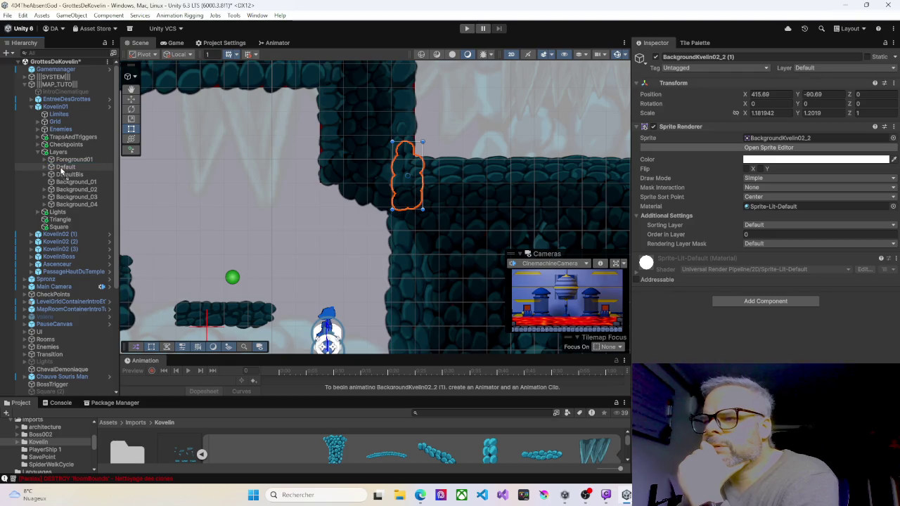
Move BackgroundKvelin02_2 (1) and BackgroundKvelin02_2 under the Kovelin01 Layers groups.
left_click_drag(61, 170, 60, 170)
scroll(52, 290, "down", 4)
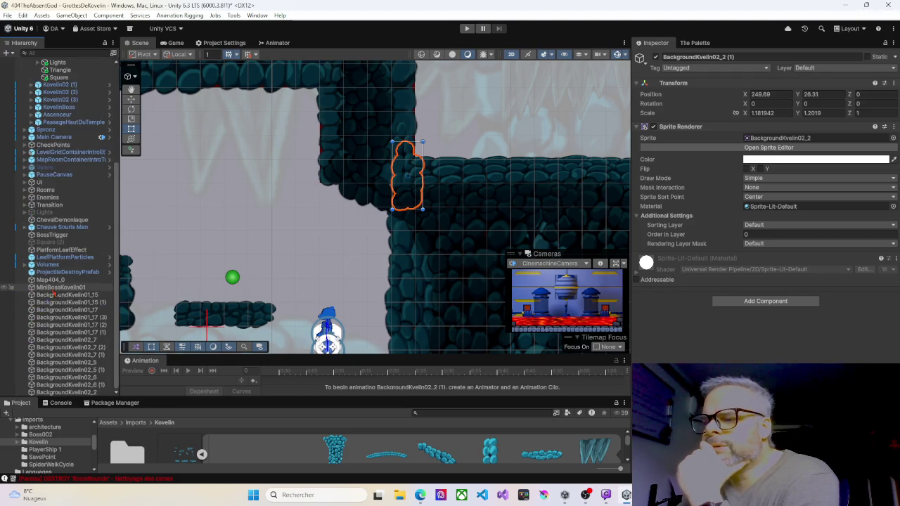
left_click(82, 393)
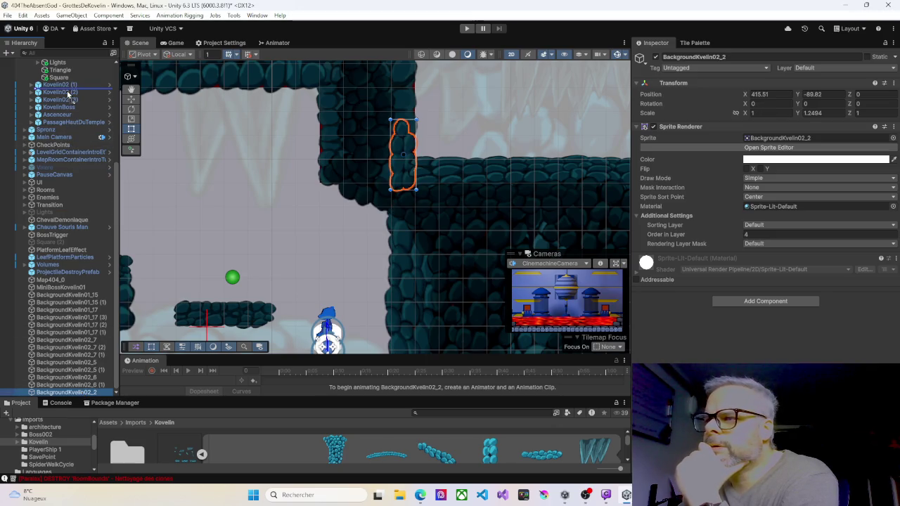
mouse_move(74, 169)
left_mouse_down()
mouse_move(84, 154)
mouse_move(86, 60)
mouse_move(71, 139)
left_mouse_up()
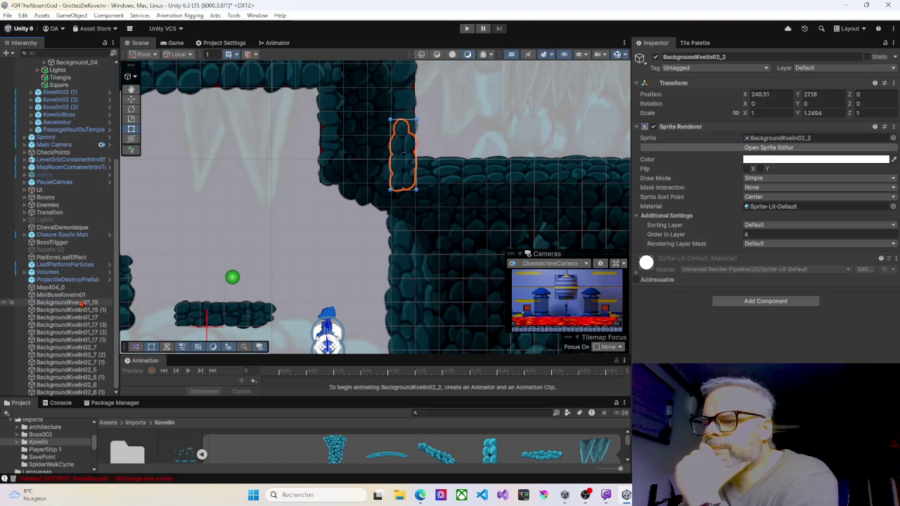
Select BackgroundKvelin01_15 and frame it in the Scene view.
left_click(82, 303)
key("f")
scroll(223, 208, "down", 3)
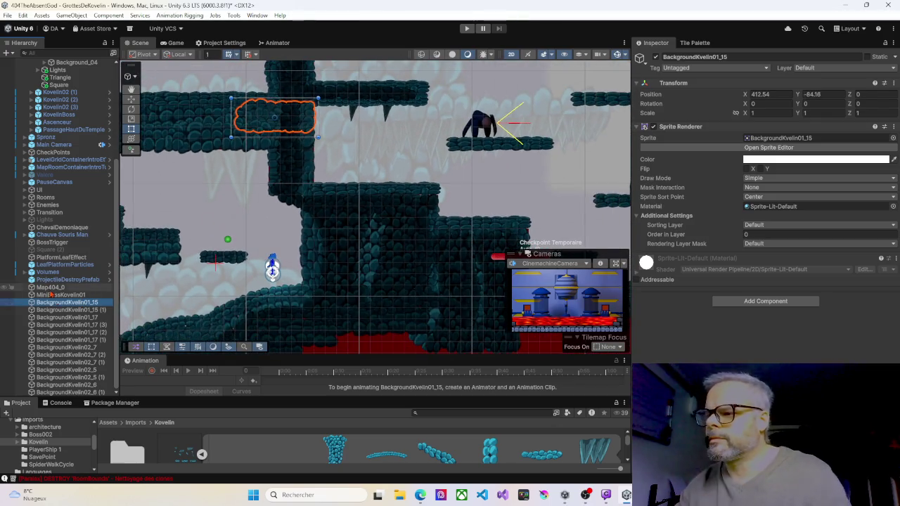
Select BackgroundKvelin01_15 through BackgroundKvelin02_6 (1) and drop them into Kovelin01 > Layers.
left_click(78, 392, "shift")
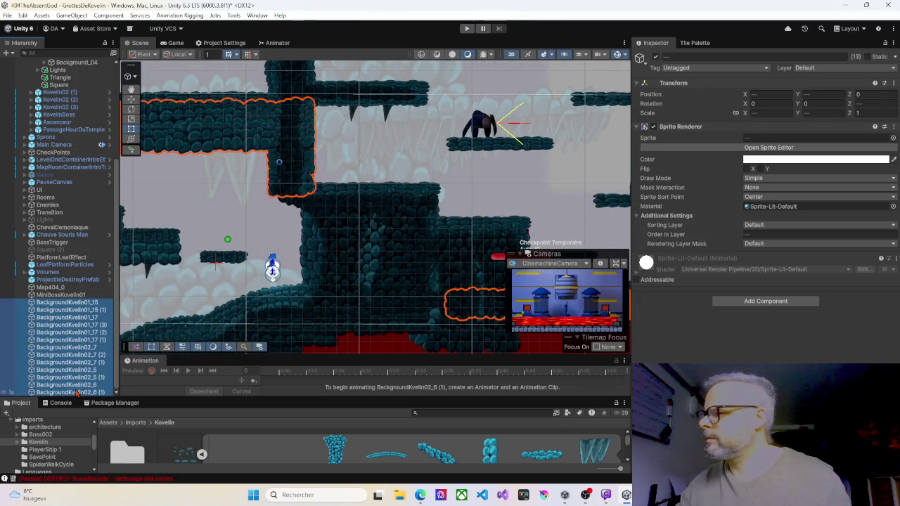
scroll(434, 249, "down", 5)
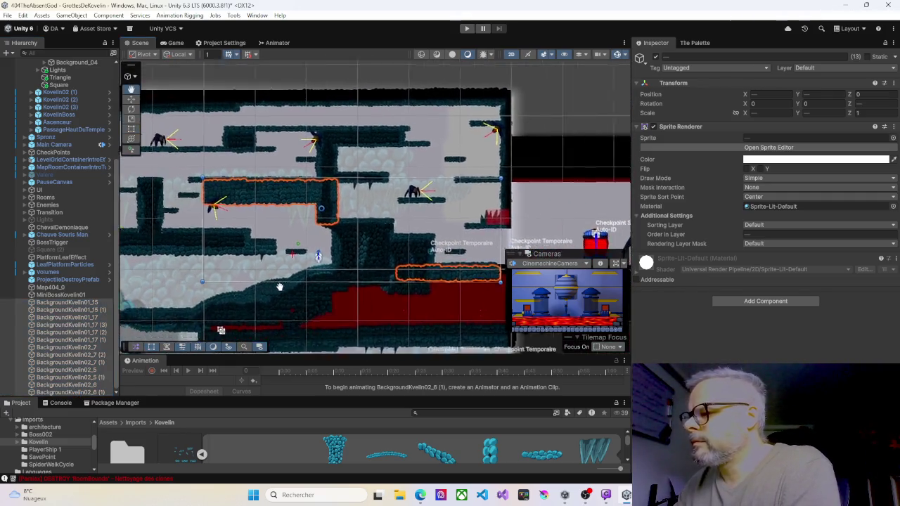
left_click_drag(434, 248, 291, 214)
scroll(291, 215, "down", 3)
scroll(290, 215, "up", 3)
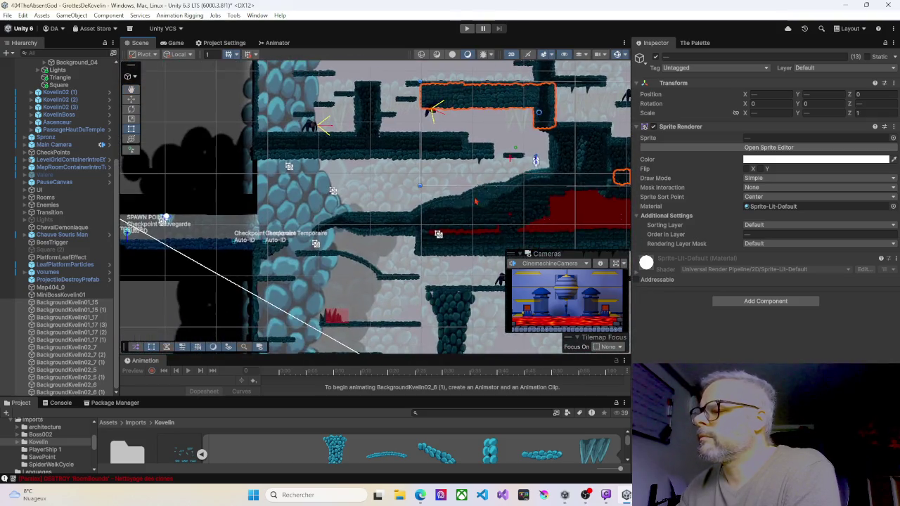
scroll(457, 256, "up", 2)
scroll(390, 281, "down", 3)
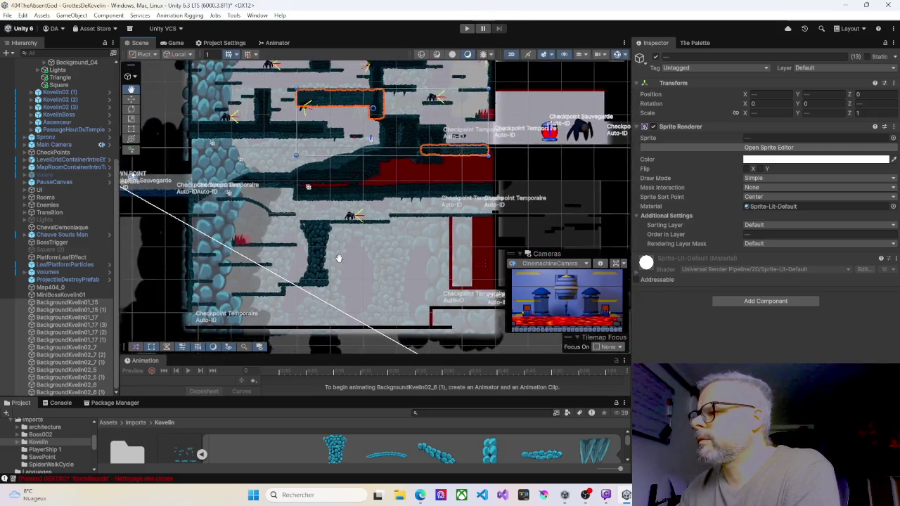
scroll(200, 320, "up", 4)
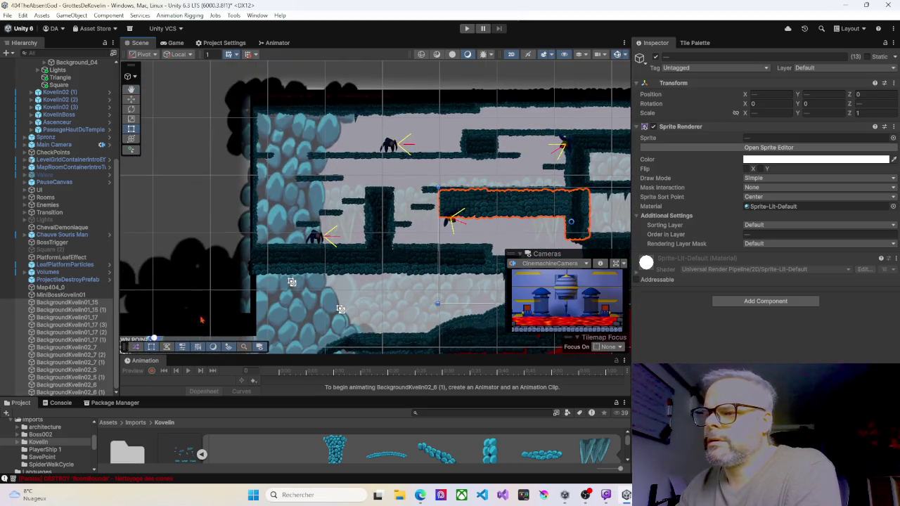
mouse_move(73, 306)
left_mouse_down()
mouse_move(89, 224)
mouse_move(75, 57)
mouse_move(40, 61)
left_mouse_up()
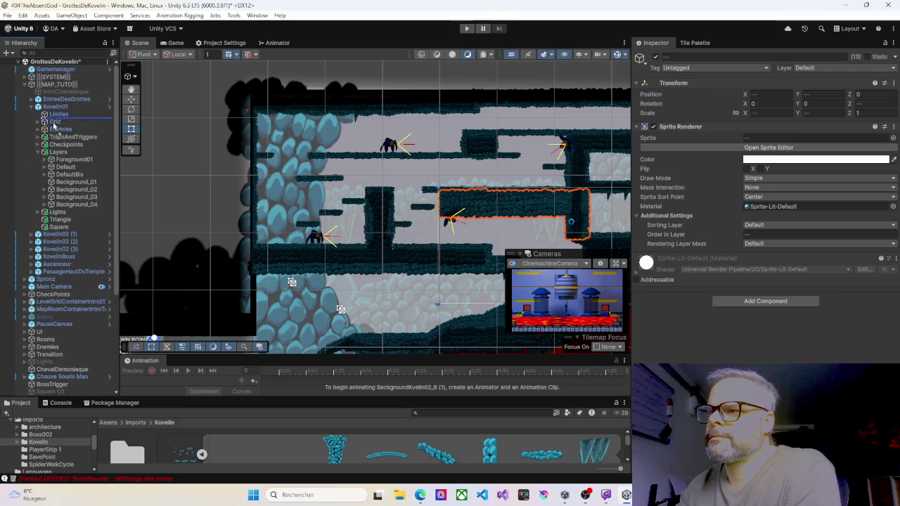
mouse_move(45, 115)
left_mouse_down()
mouse_move(60, 110)
mouse_move(62, 169)
left_mouse_up()
key("f")
scroll(245, 206, "down", 5)
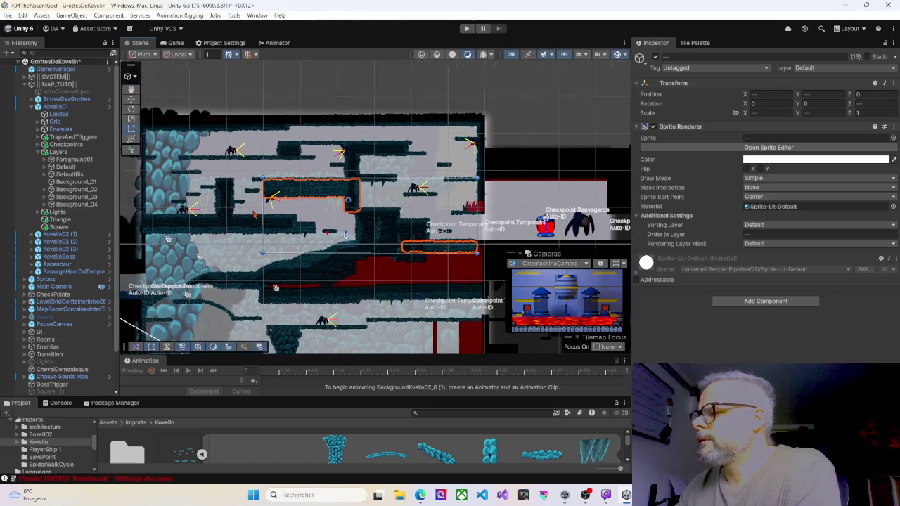
Select Map404_0, pan toward the red area and select the slanted stone over it.
left_click(299, 177)
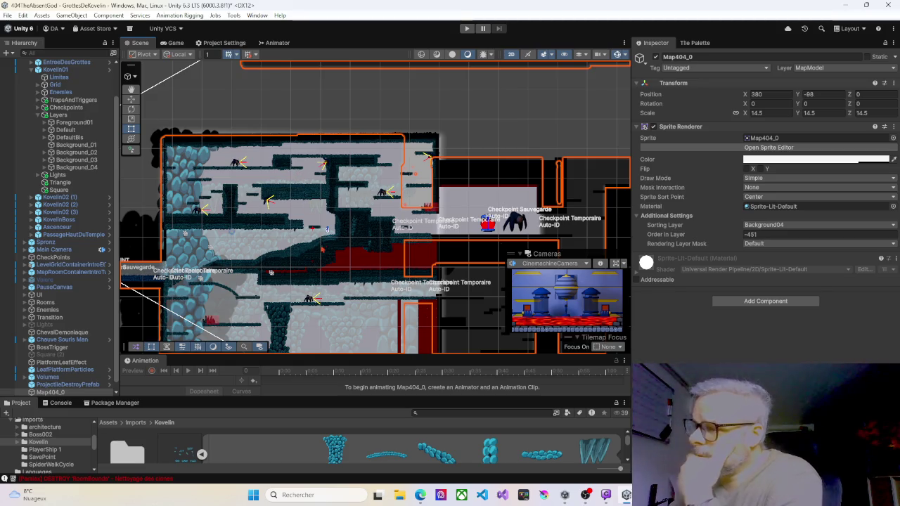
scroll(306, 270, "up", 1)
scroll(307, 269, "up", 4)
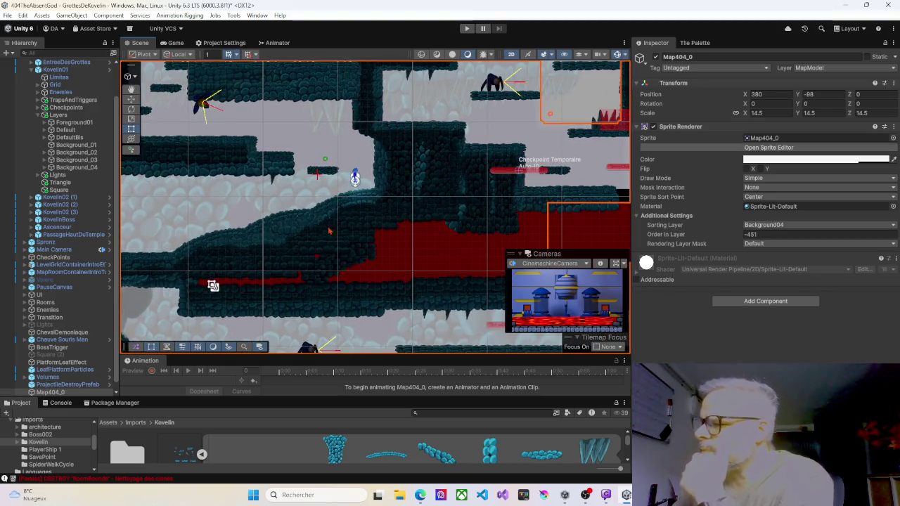
mouse_move(326, 231)
left_mouse_down()
mouse_move(352, 206)
mouse_move(410, 184)
left_mouse_up()
left_click(416, 225)
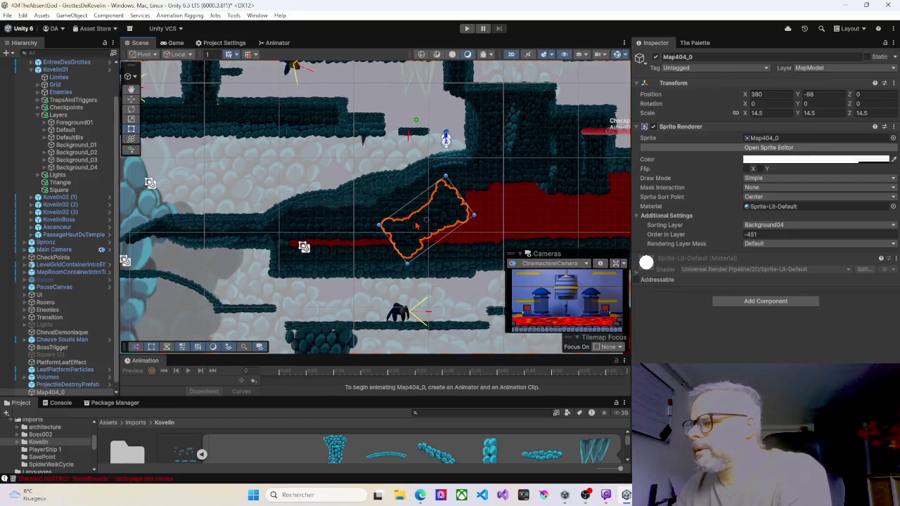
Give stone BackgroundKvelin01_2 Order in Layer 2, move it left and rotate it nearly vertical.
left_click(362, 234)
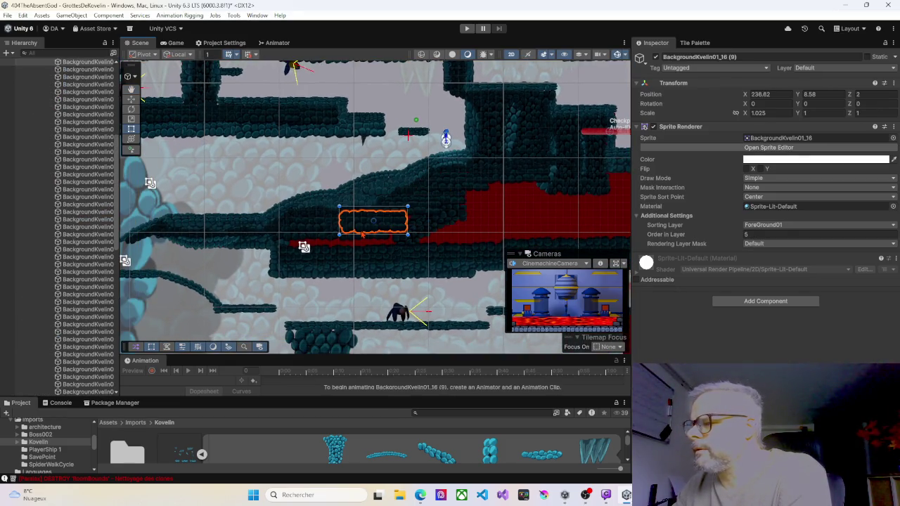
left_click(422, 225)
mouse_move(732, 239)
left_mouse_down()
mouse_move(749, 235)
mouse_move(733, 240)
left_mouse_up()
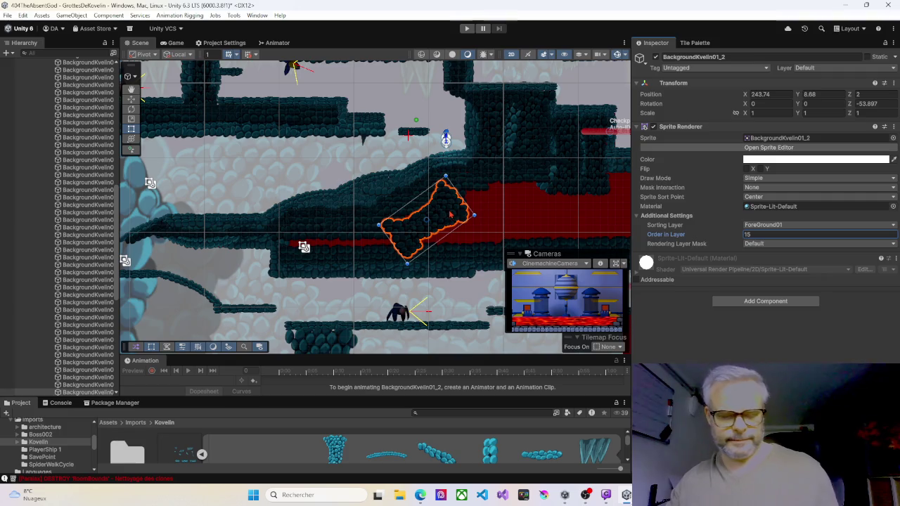
left_click_drag(426, 221, 318, 232)
mouse_move(374, 230)
left_mouse_down()
mouse_move(365, 257)
mouse_move(342, 247)
left_mouse_up()
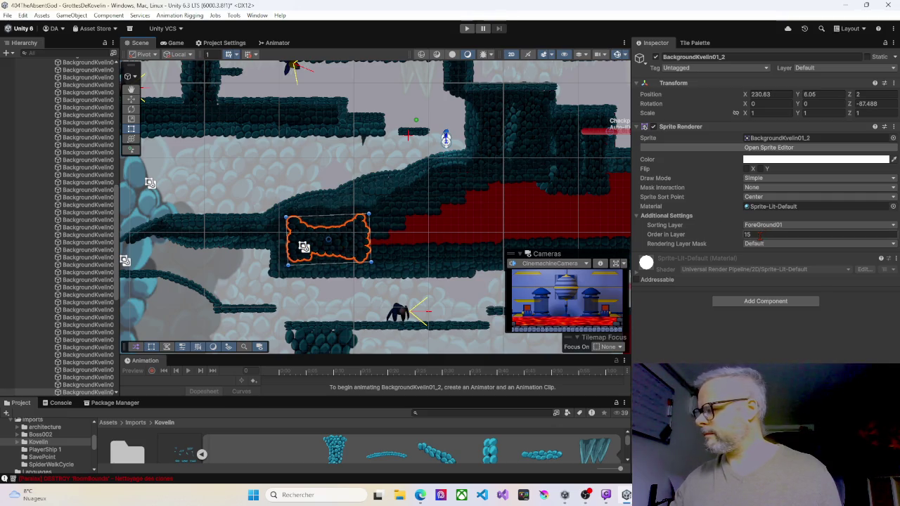
Move stone BackgroundKvelin01_2 (4) right and up over the gap, tilted to about -80°.
left_click(320, 211)
left_click(372, 213)
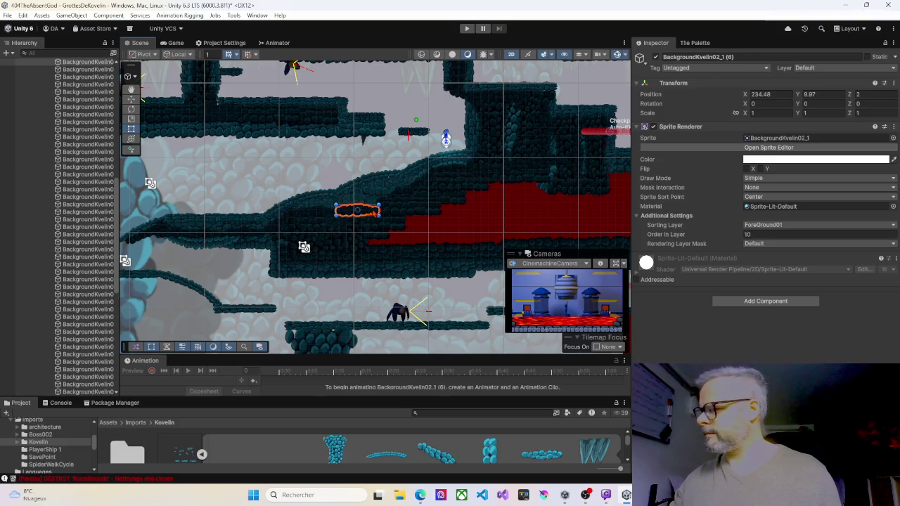
left_click(342, 244)
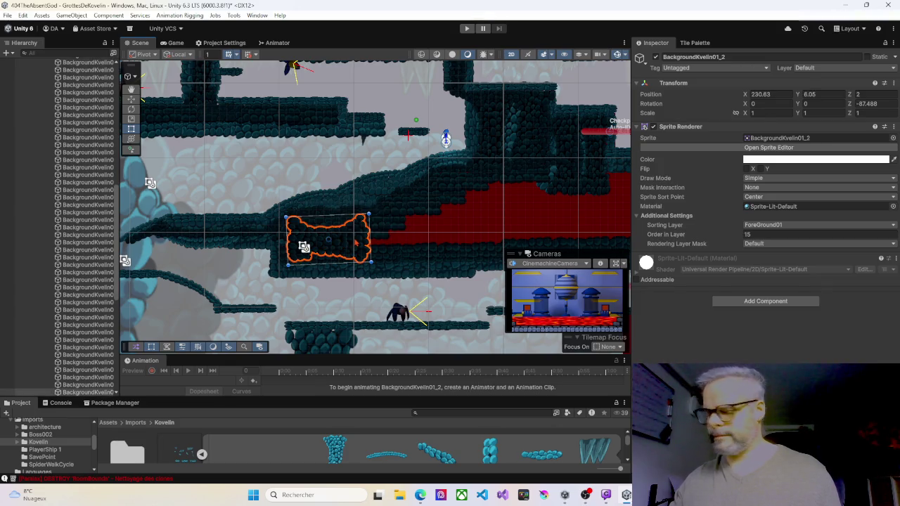
left_click(382, 239)
mouse_move(383, 240)
left_mouse_down()
mouse_move(463, 232)
mouse_move(434, 224)
mouse_move(416, 260)
mouse_move(424, 234)
left_mouse_up()
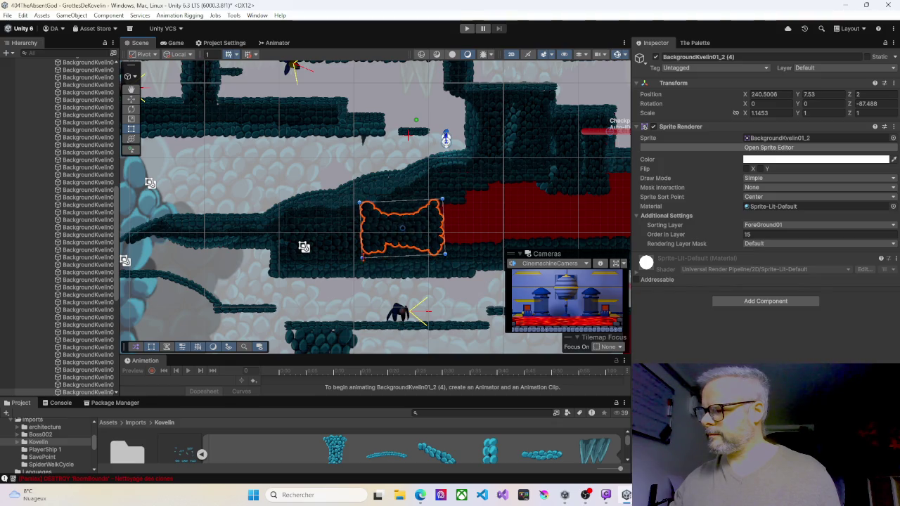
left_click_drag(360, 262, 365, 267)
scroll(406, 253, "up", 6)
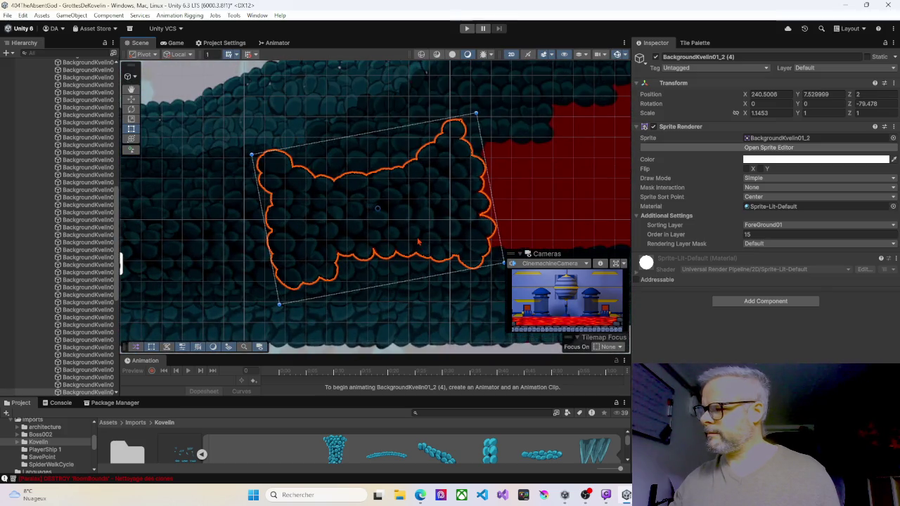
scroll(412, 239, "down", 4)
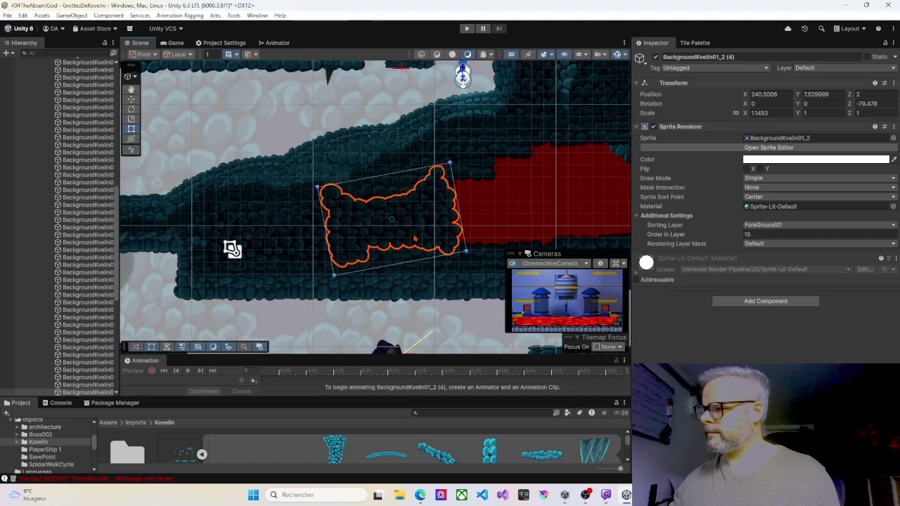
left_click_drag(424, 232, 417, 243)
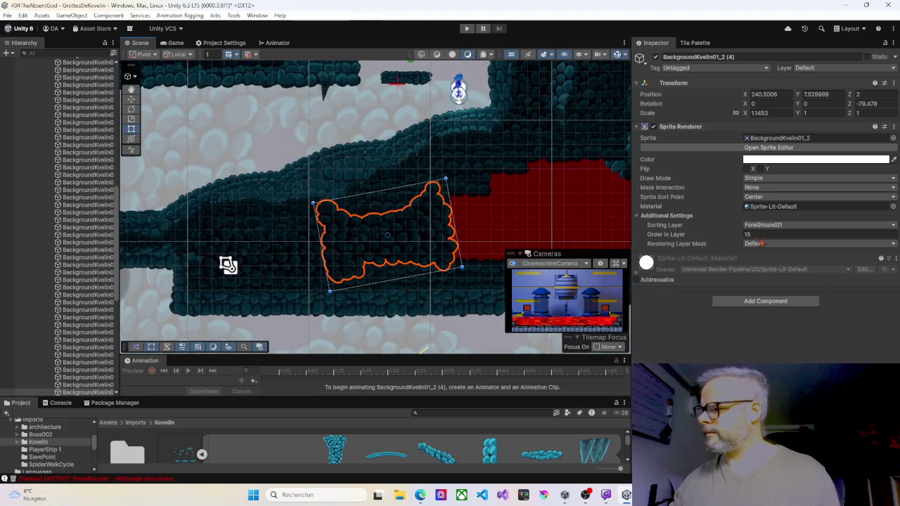
Set stone BackgroundKvelin01_2 (4) to Order in Layer 20.
left_click(390, 205)
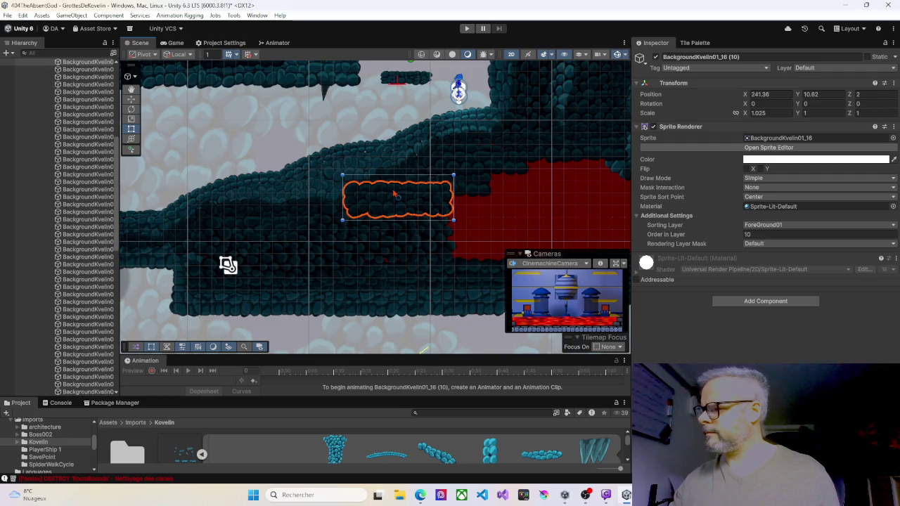
left_click(392, 245)
left_click(759, 234)
type("20")
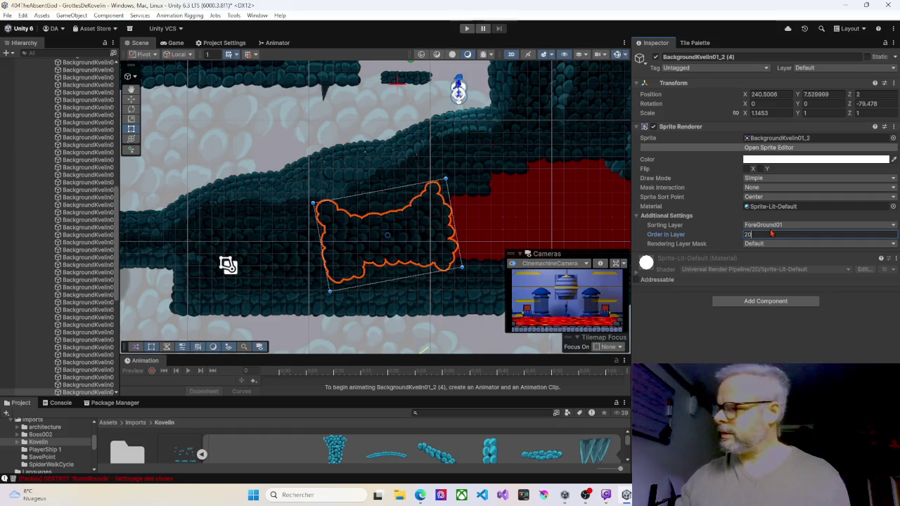
left_click(671, 341)
Duplicate the small tilted stone and place the copy over the red gap at order 25.
left_click_drag(485, 200, 368, 209)
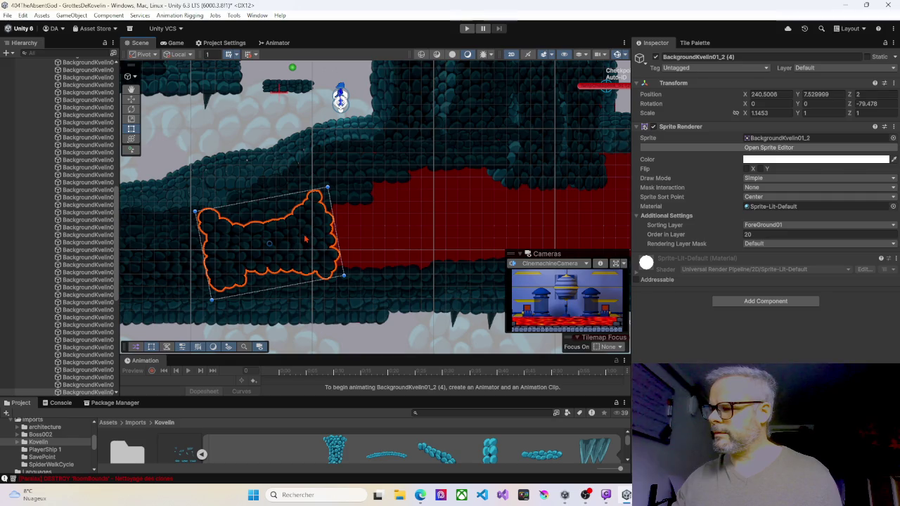
left_click(305, 239)
left_click(297, 246)
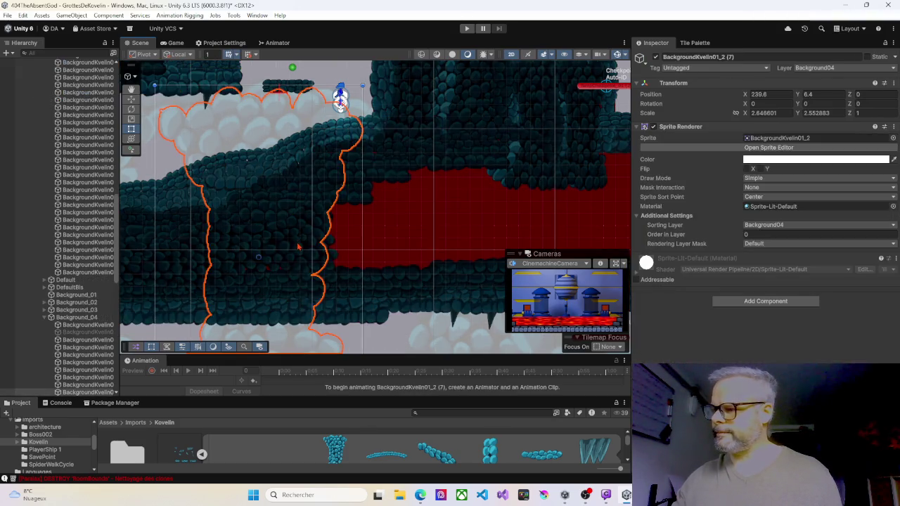
left_click(307, 246)
left_click(310, 246)
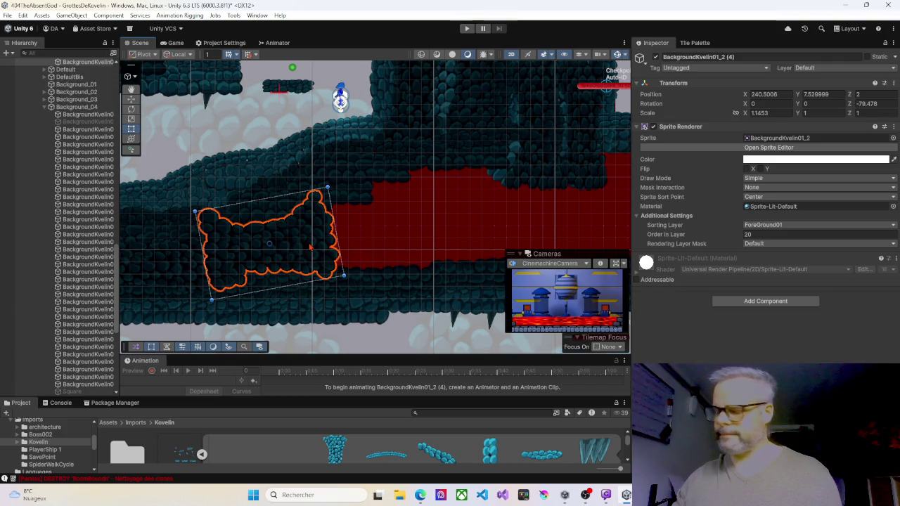
key("ctrl+d")
mouse_move(309, 248)
left_mouse_down()
mouse_move(465, 231)
mouse_move(422, 226)
mouse_move(424, 200)
left_mouse_up()
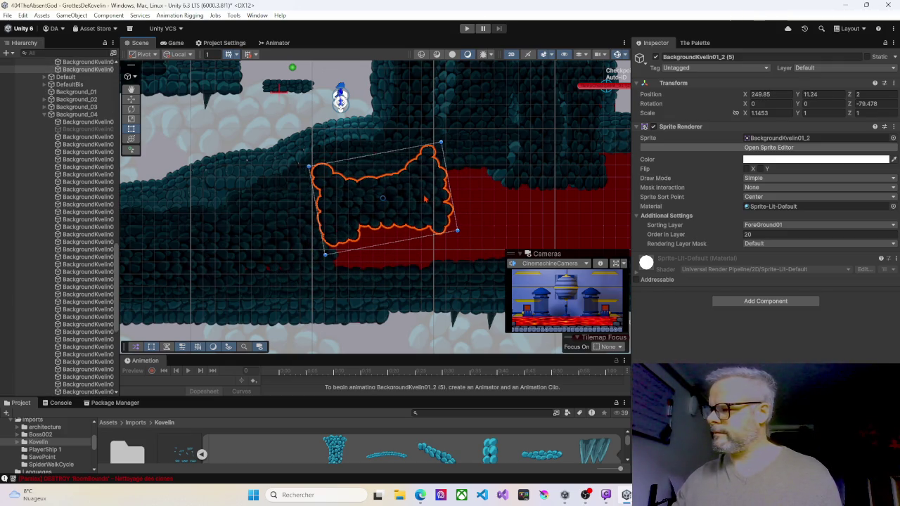
left_click(757, 234)
type("25")
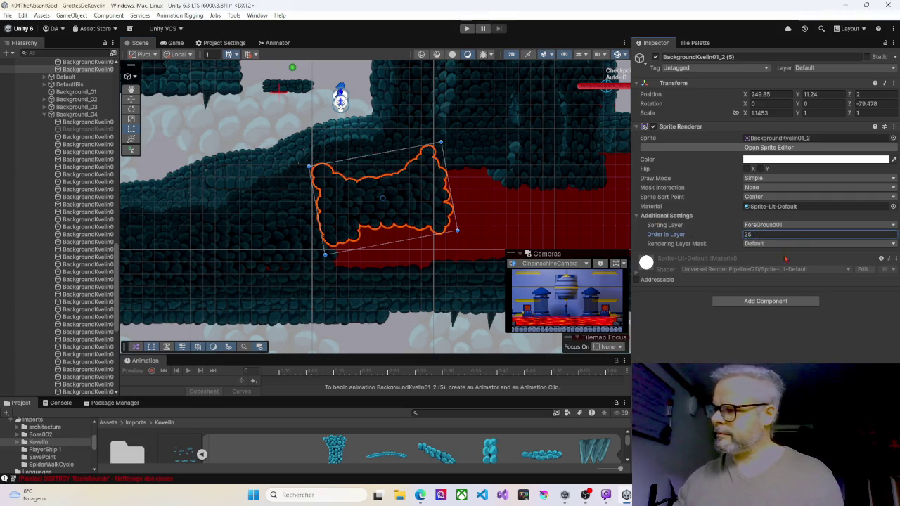
key("Return")
Duplicate the stone again, move the copy down-right and set its order to 30.
key("ctrl+d")
left_click_drag(400, 209, 427, 245)
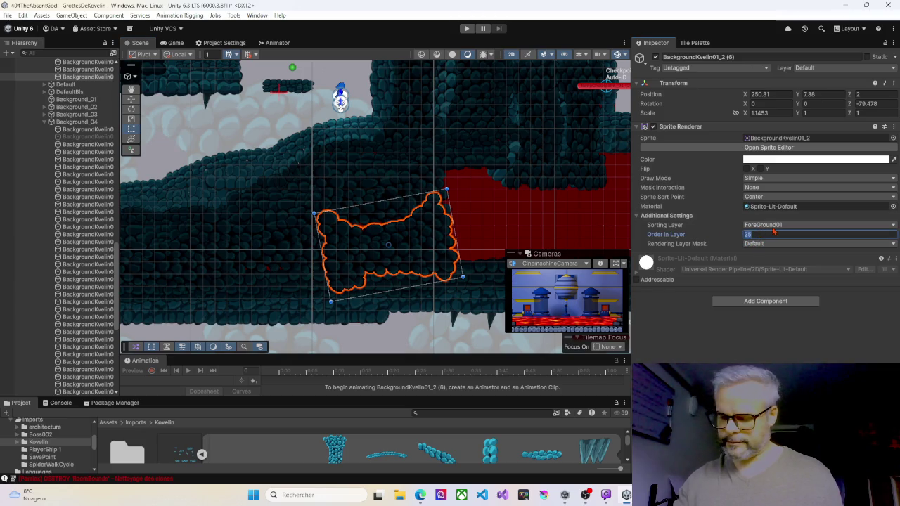
type("30")
Place another stone copy over the next red gap at order 35, rotated to about -88.7°.
left_click_drag(446, 176, 258, 167)
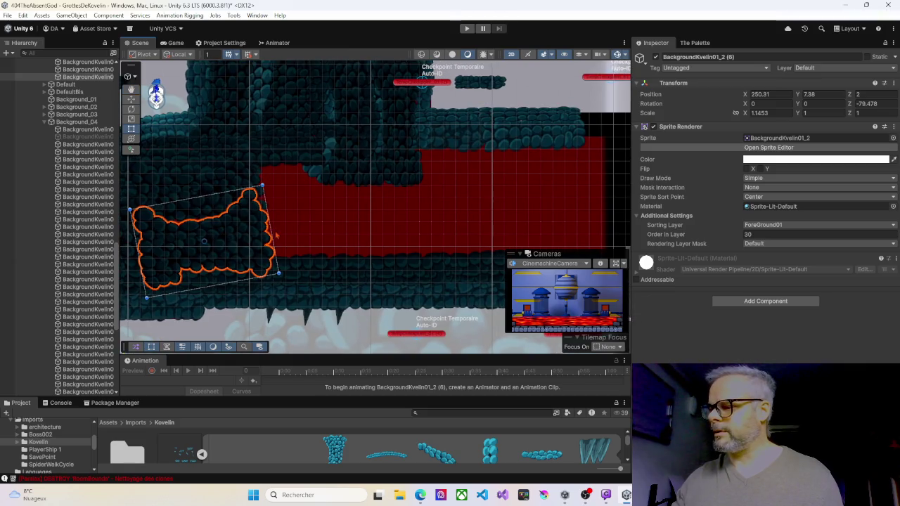
key("ctrl+d")
mouse_move(245, 237)
left_mouse_down()
mouse_move(360, 211)
mouse_move(355, 171)
left_mouse_up()
left_click(753, 235)
type("35")
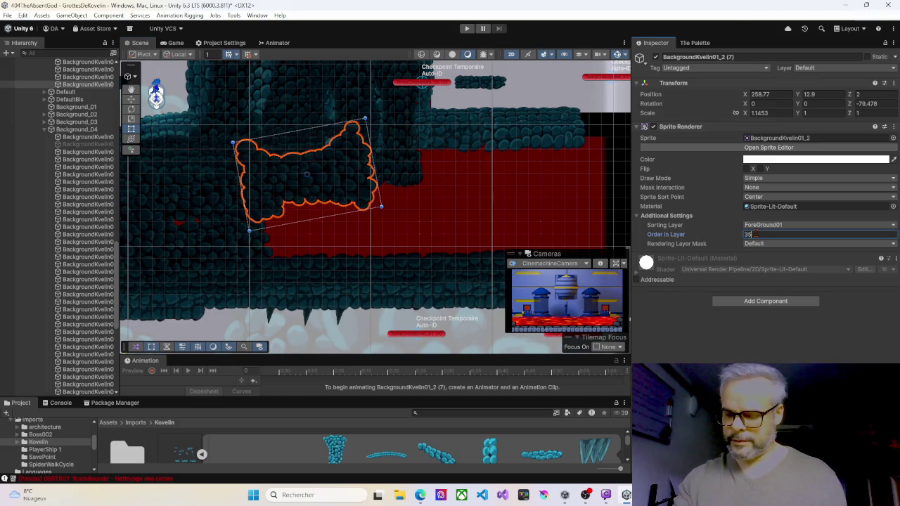
left_click_drag(387, 208, 378, 222)
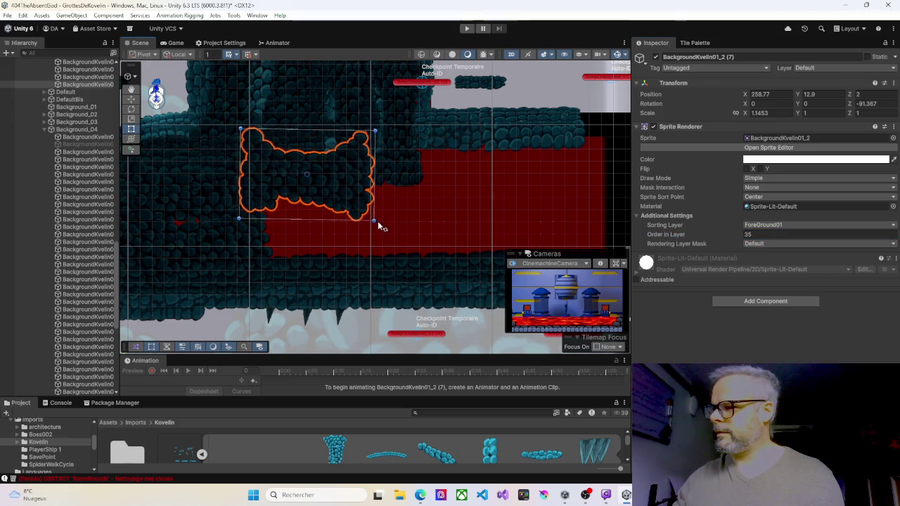
mouse_move(339, 186)
left_mouse_down()
mouse_move(381, 217)
mouse_move(350, 196)
left_mouse_up()
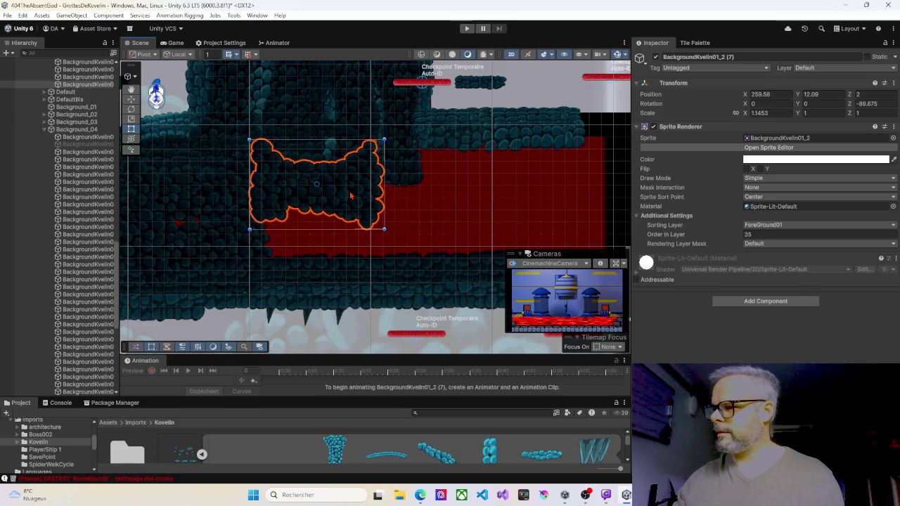
left_click(186, 255)
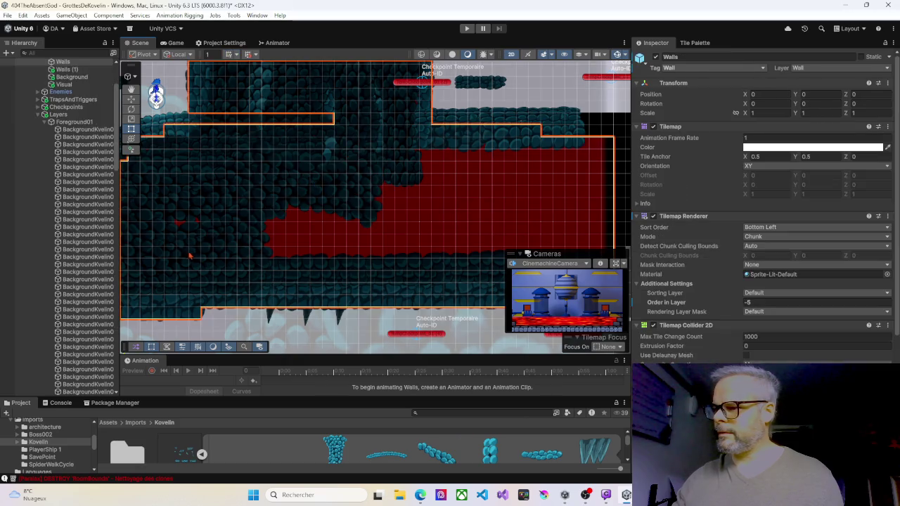
Nudge stone copy BackgroundKvelin01_2 (6) up-right to 250.54, 7.92, zoom out, and enlarge the Project panel.
left_click(186, 254)
left_click(187, 253)
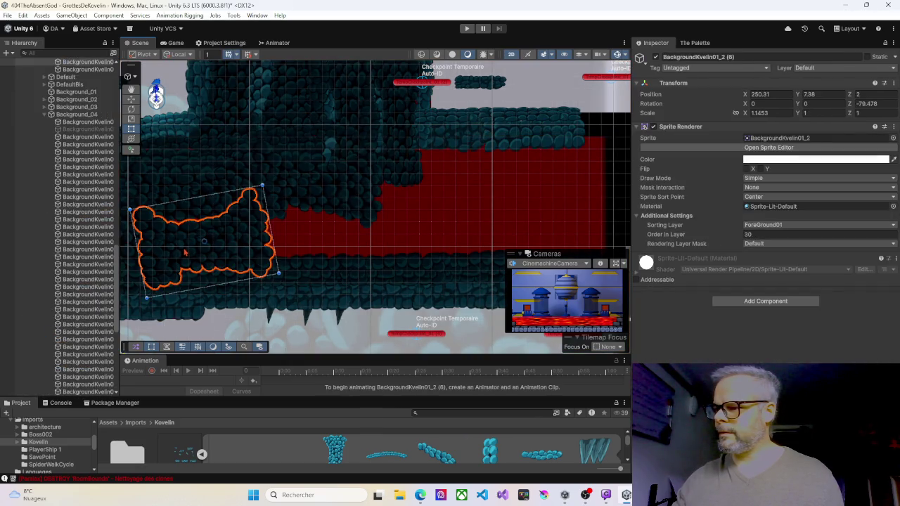
left_click_drag(189, 253, 194, 247)
left_click(316, 242)
left_click(253, 240)
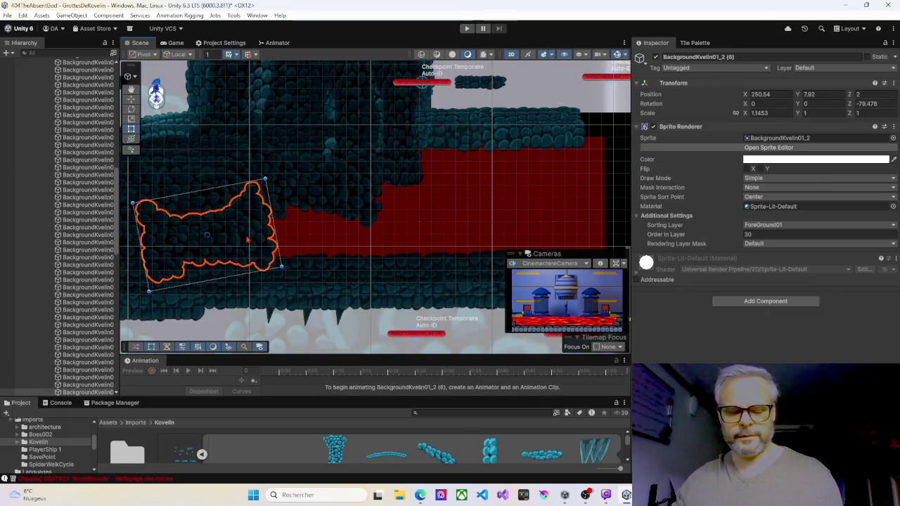
scroll(299, 223, "down", 4)
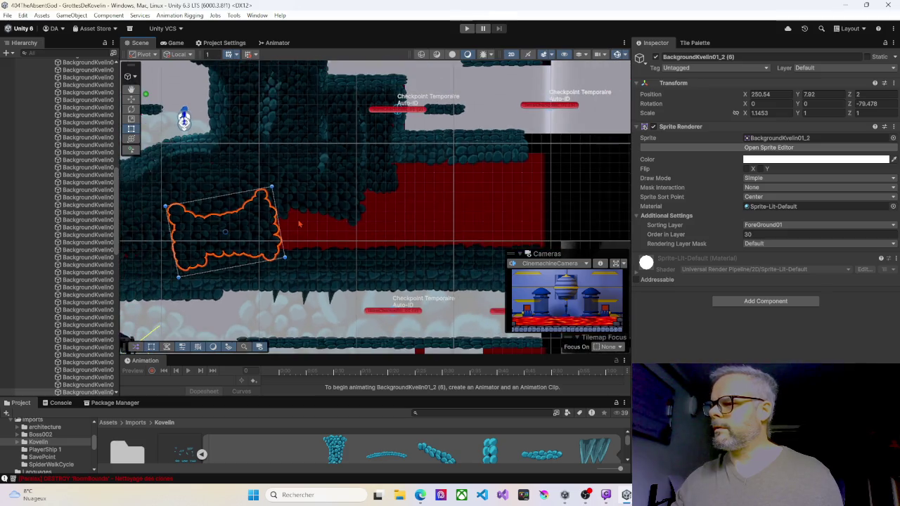
mouse_move(326, 205)
left_mouse_down()
mouse_move(448, 185)
mouse_move(386, 194)
mouse_move(394, 191)
left_mouse_up()
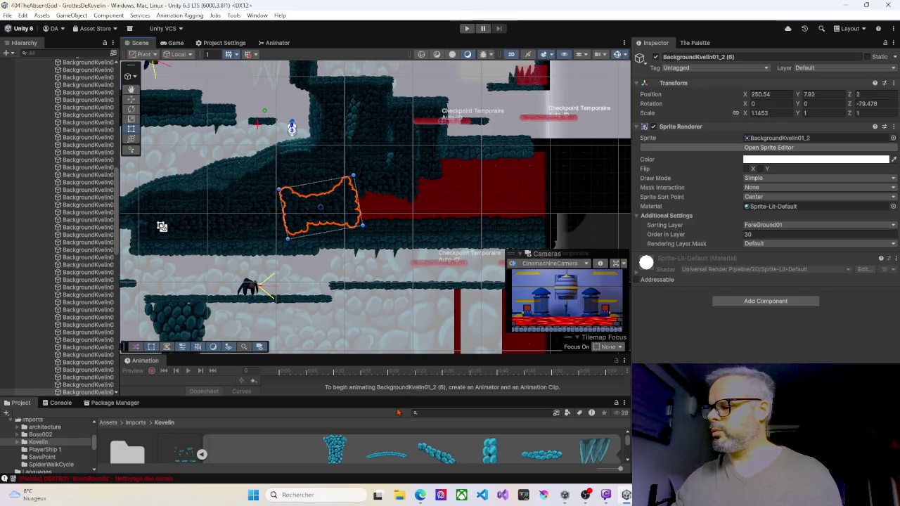
left_click_drag(398, 396, 412, 256)
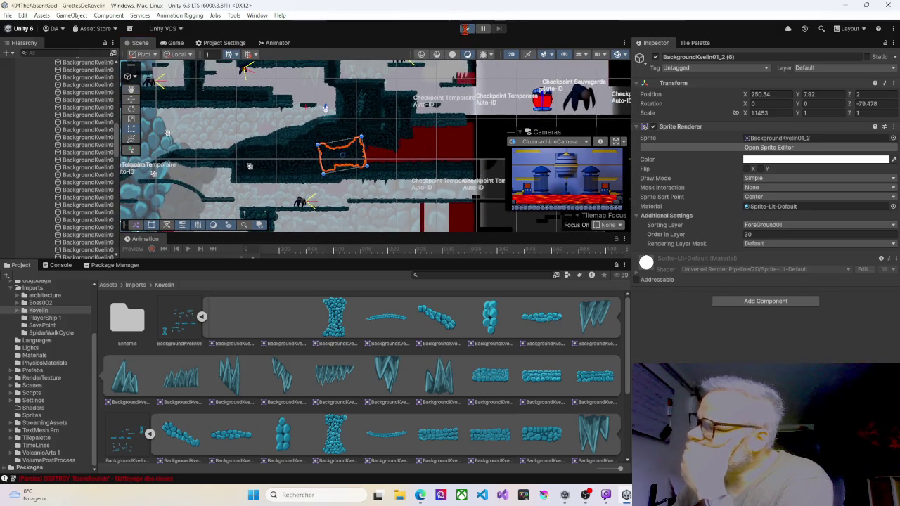
Enter Play mode, walk the character left and right, jump onto the floating platform, and enlarge the Game view.
left_click(465, 28)
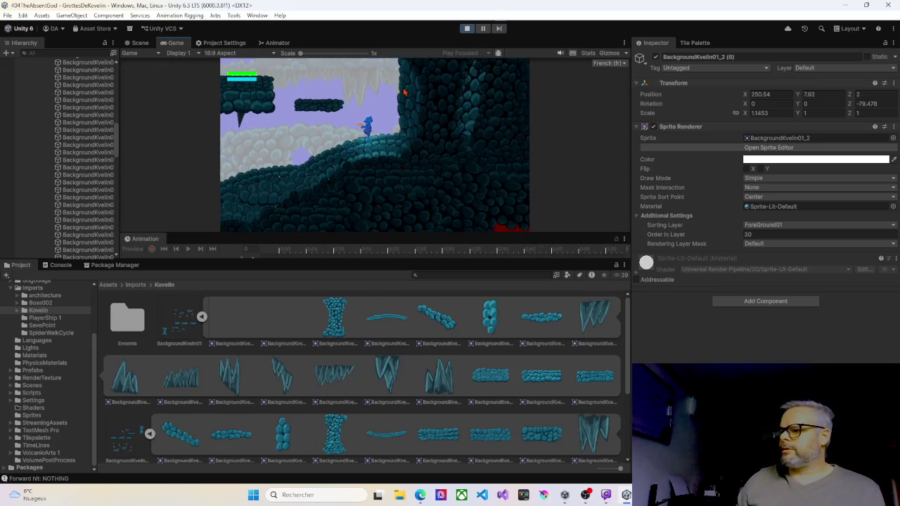
key("Left")
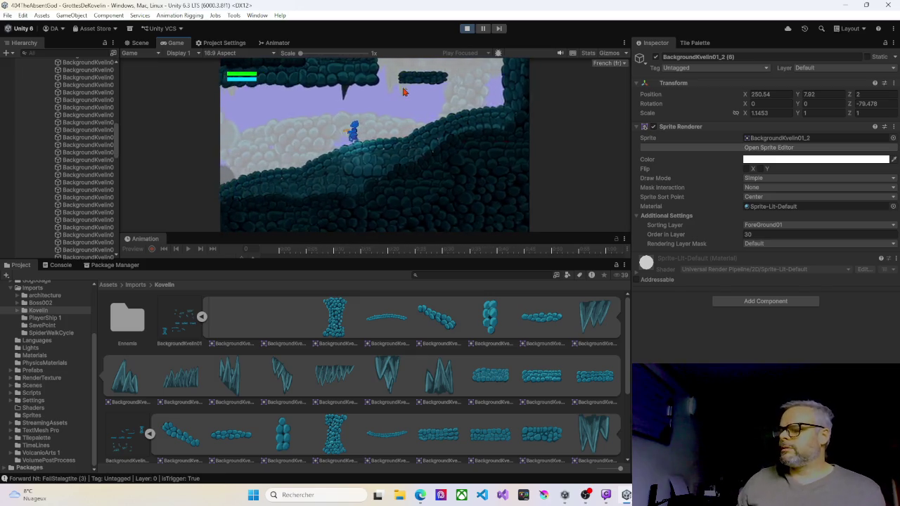
key("Left")
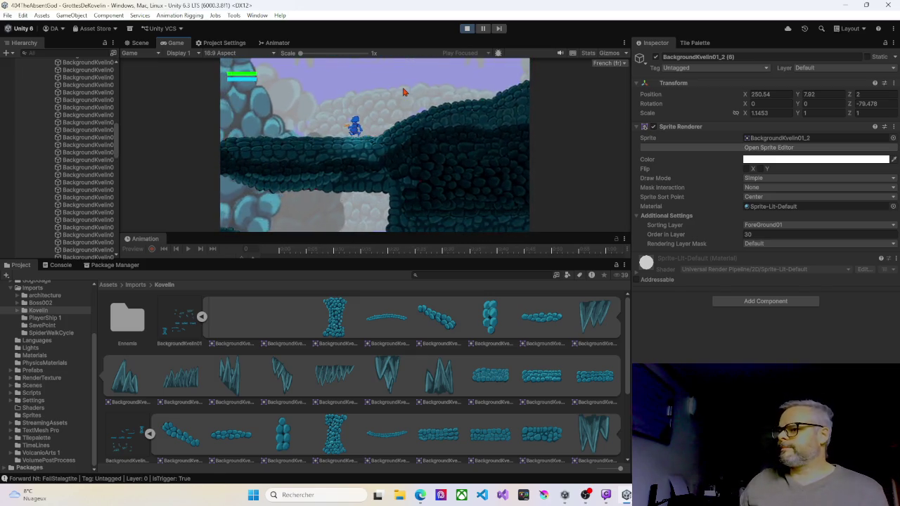
key("Right")
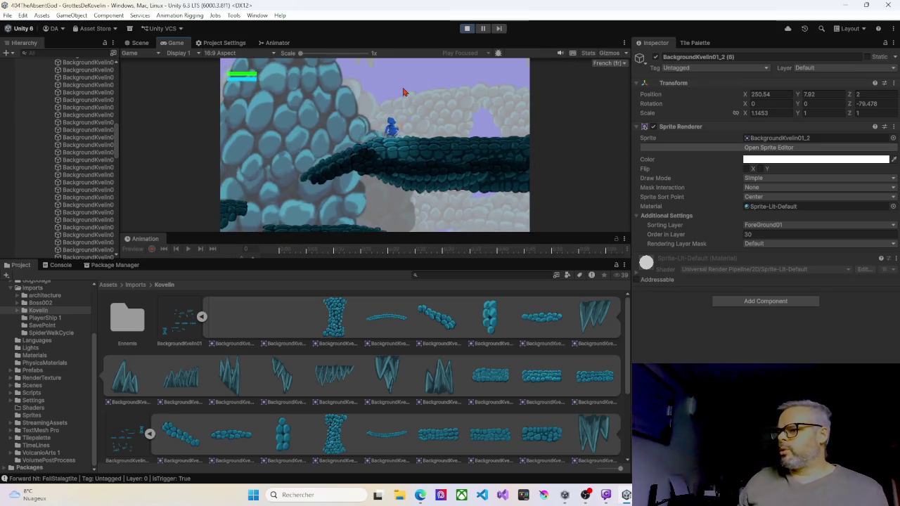
key("Right")
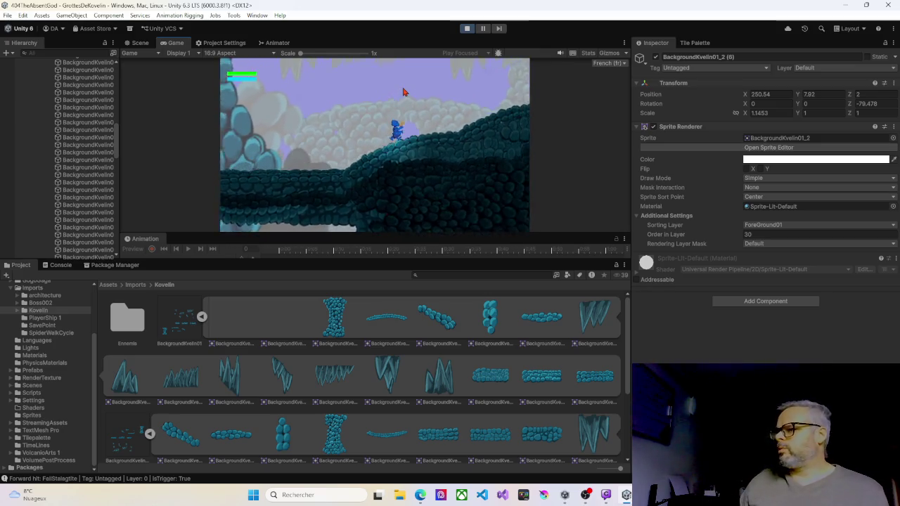
key("Right")
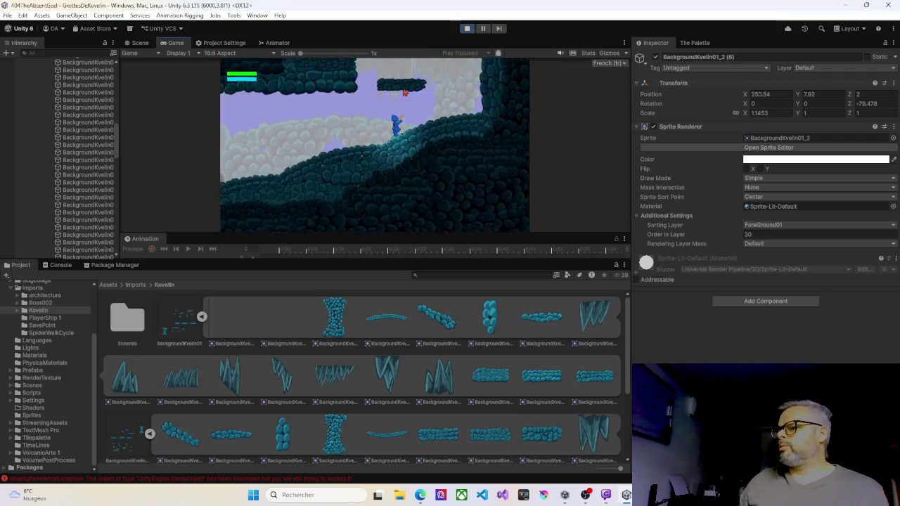
key("Left")
key("space")
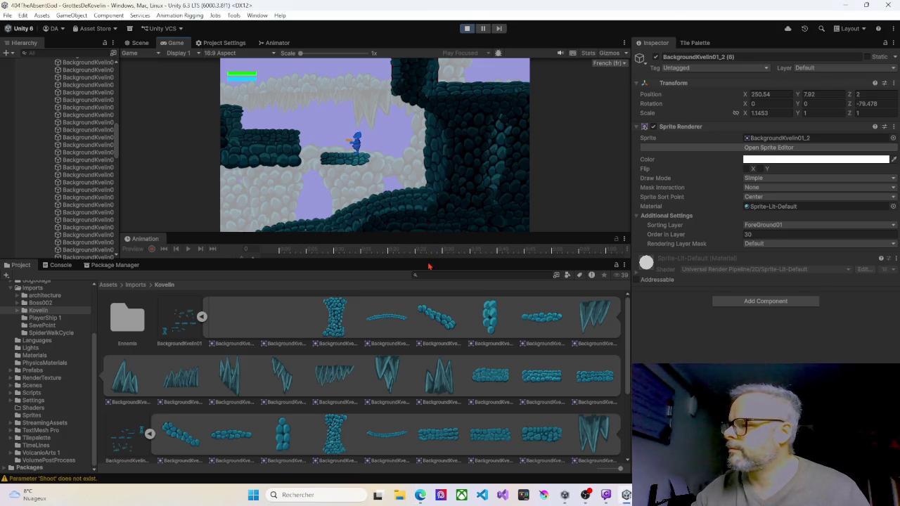
mouse_move(428, 266)
left_mouse_down()
mouse_move(464, 362)
mouse_move(533, 333)
left_mouse_up()
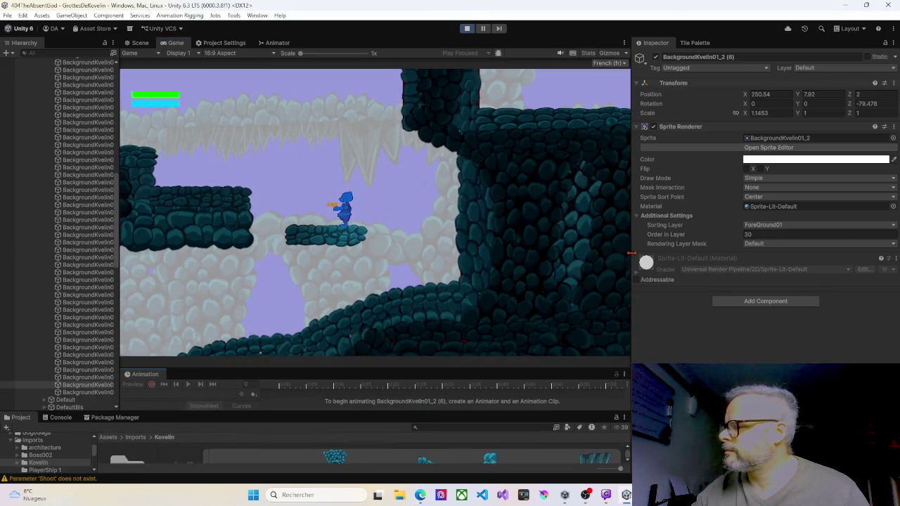
Widen the Game view, climb the ledges to the left, and shoot fireballs at the spider.
left_click_drag(631, 254, 895, 258)
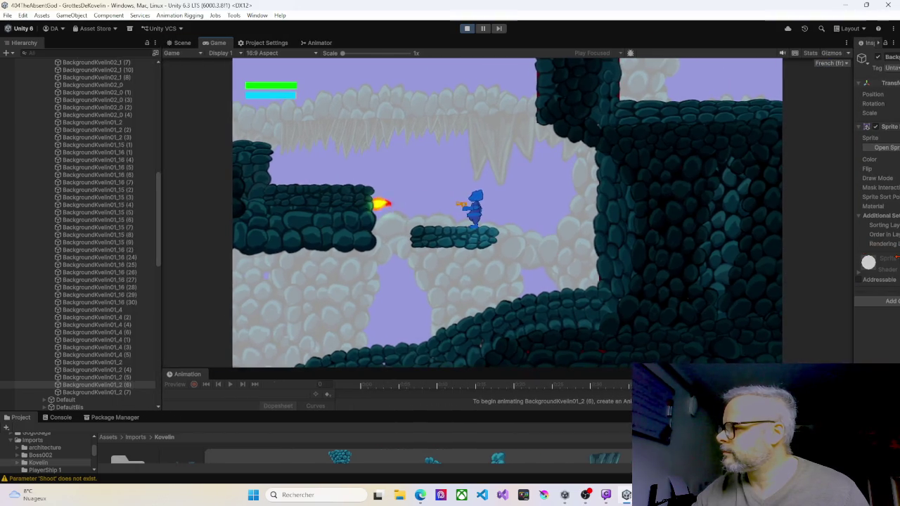
key("Left")
key("space")
key("Left")
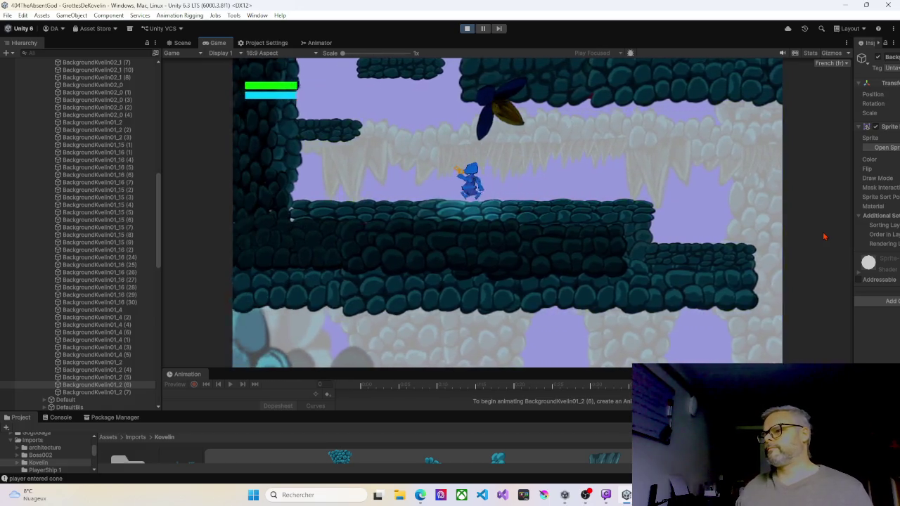
key("Left")
key("space")
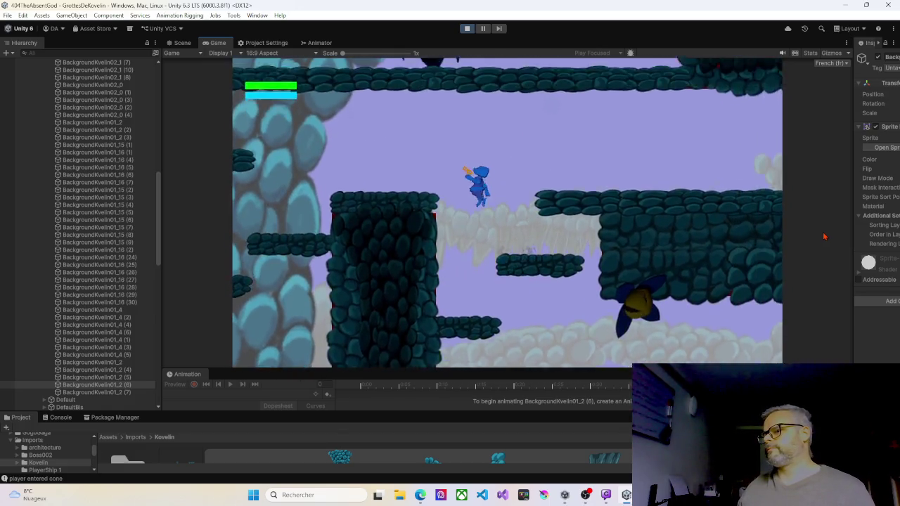
key("Left")
key("space")
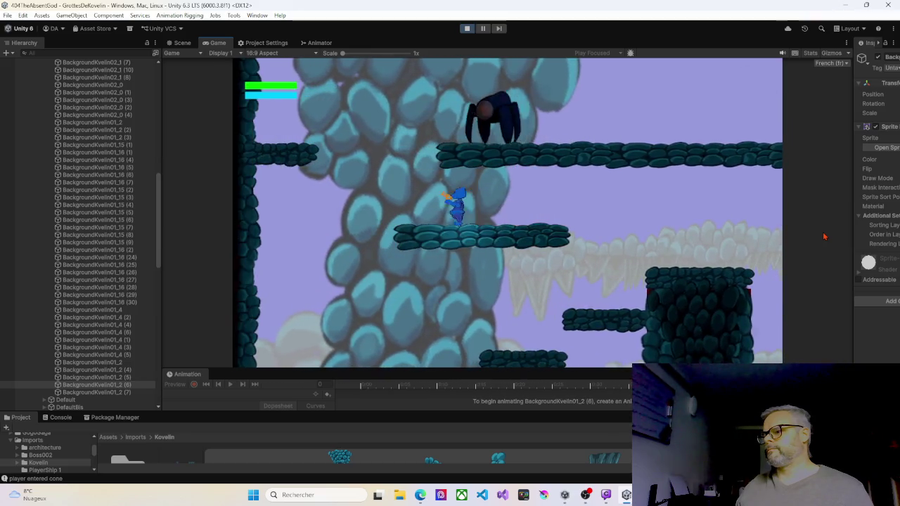
key("space")
key("Right")
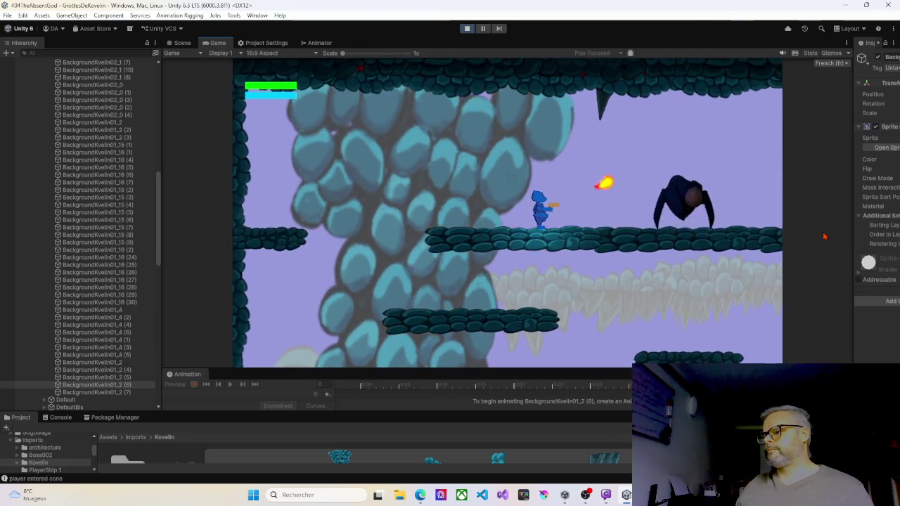
key("ctrl")
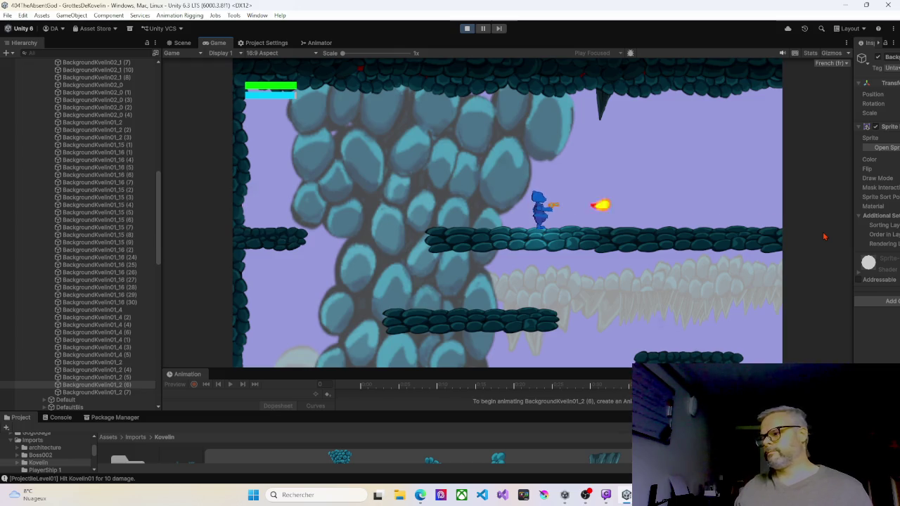
Move right shooting the enemy, then walk left along the lower ledge to the checkpoint.
key("Right")
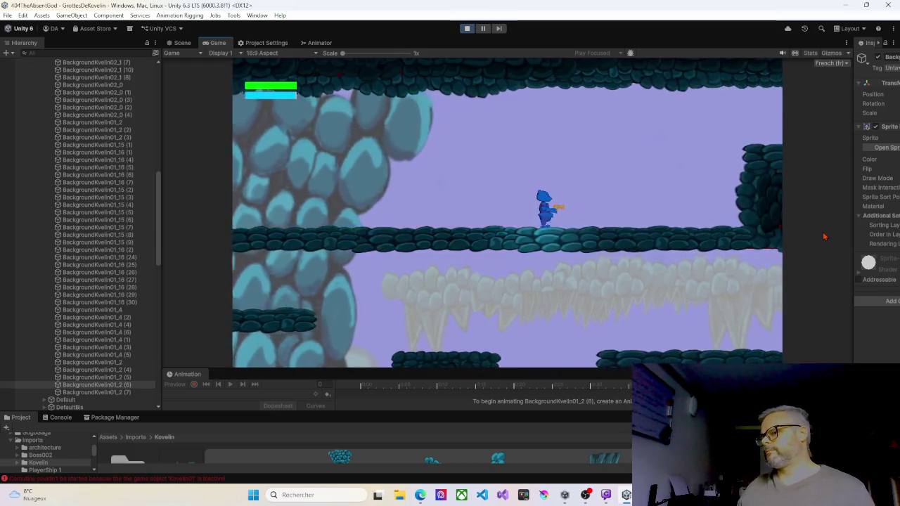
key("space")
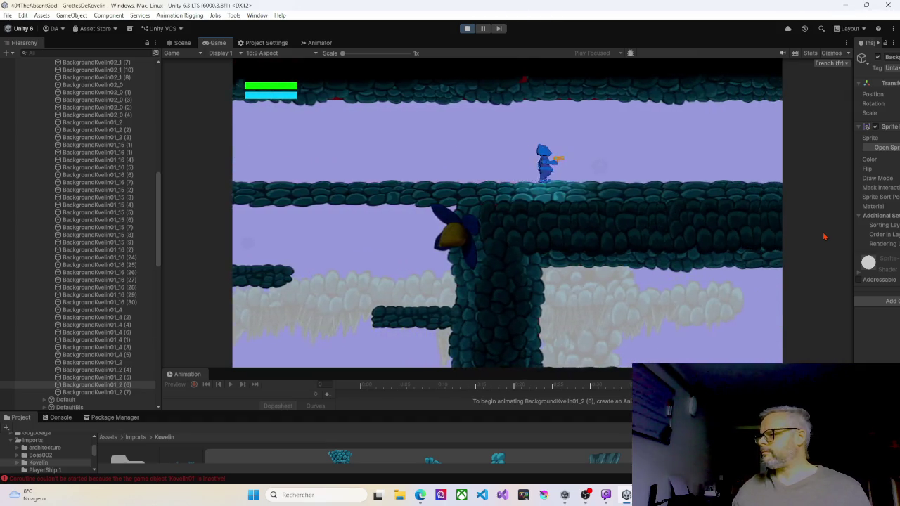
key("Right")
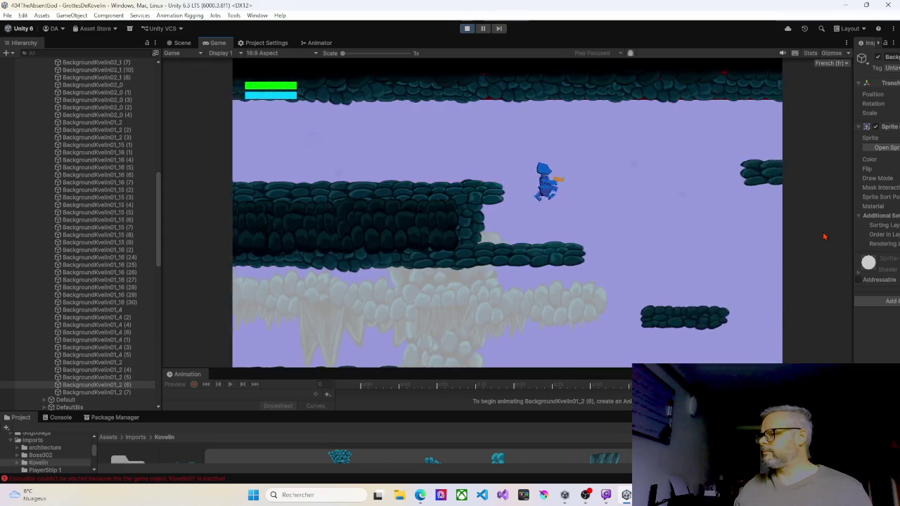
key("Left")
key("Left")
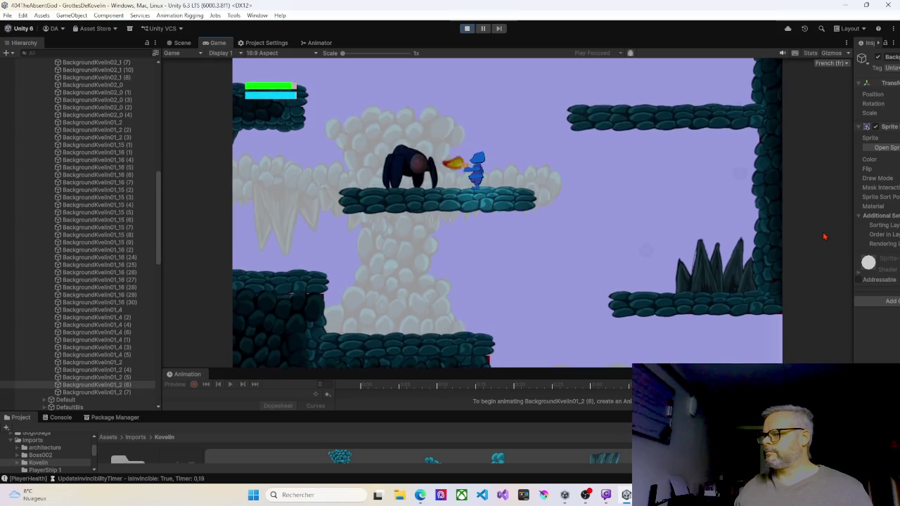
key("Left")
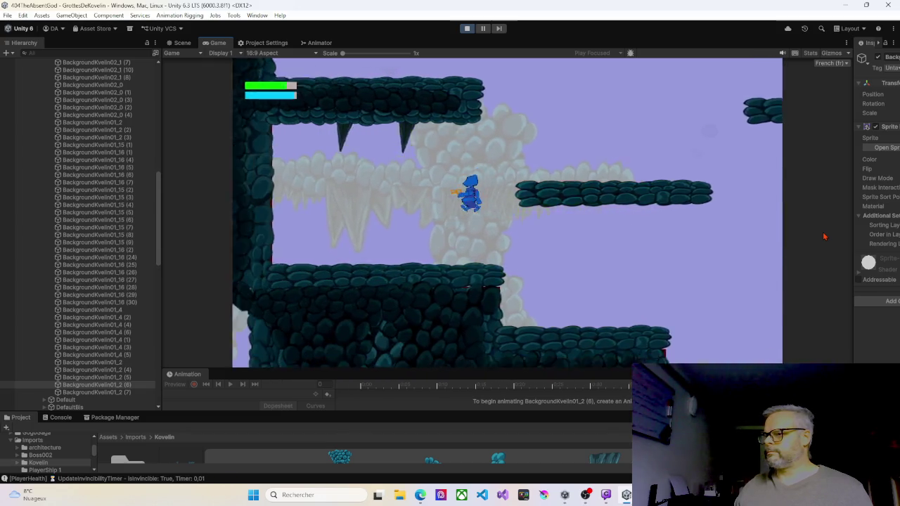
key("Right")
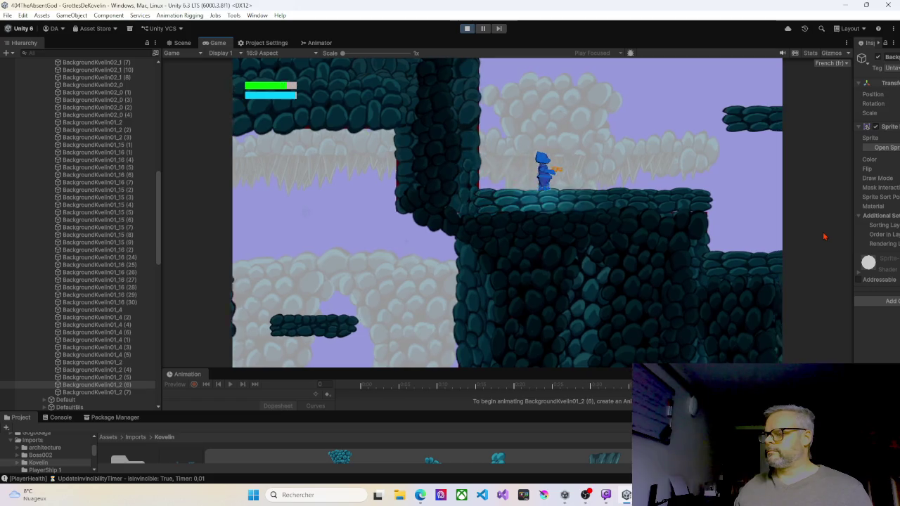
key("Right")
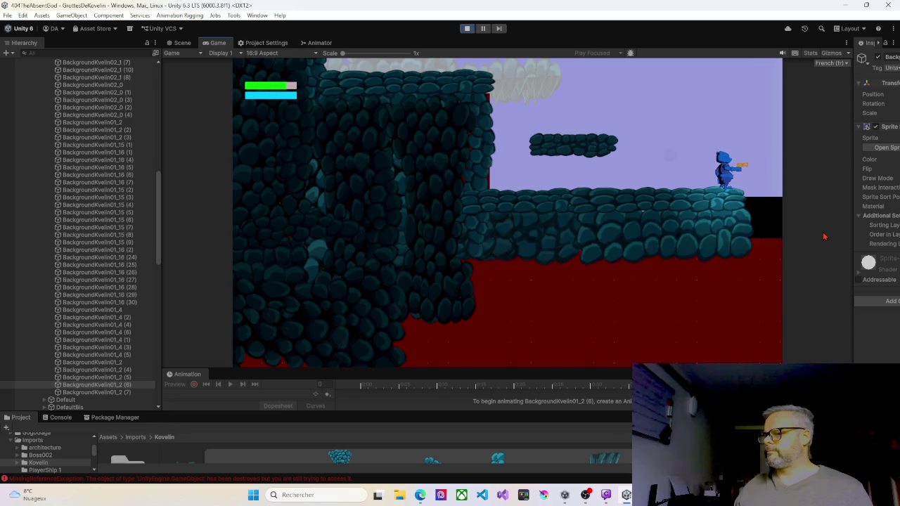
key("Left")
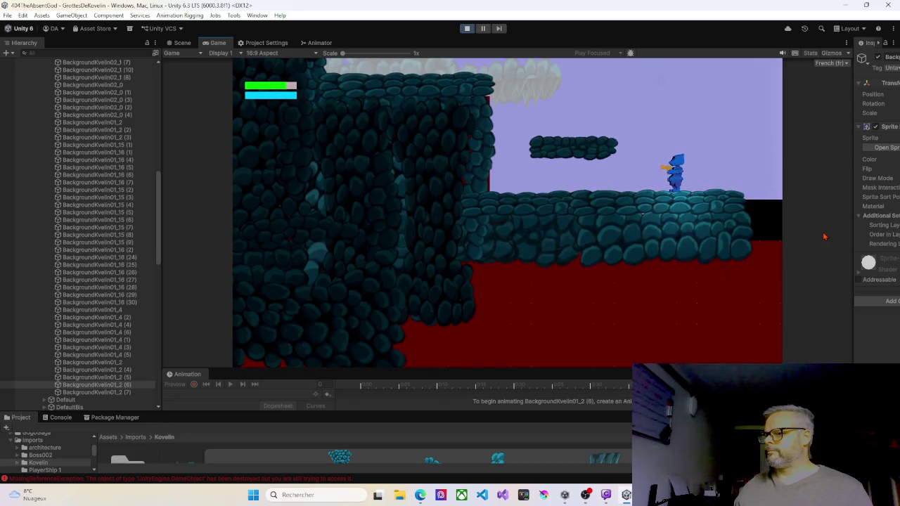
key("Left")
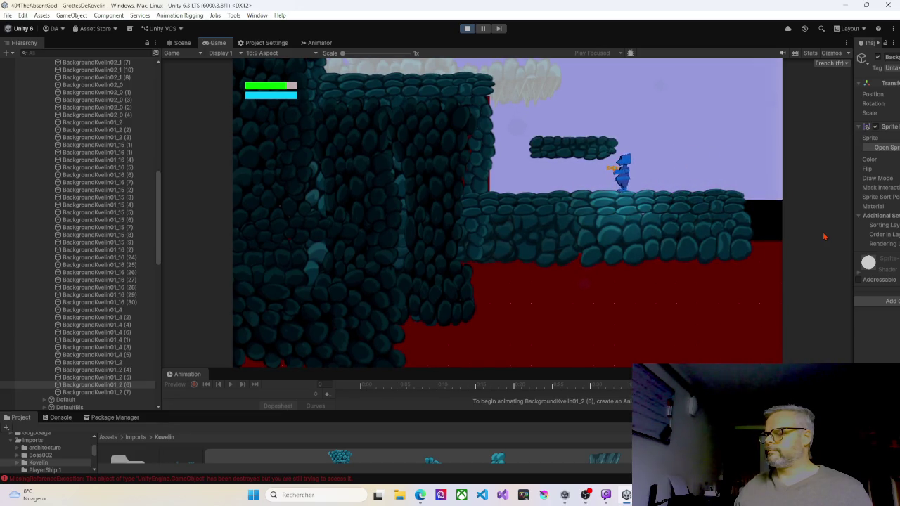
key("Left")
Jump between the stone ledges and floating platforms, climbing toward the higher platforms.
key("Right")
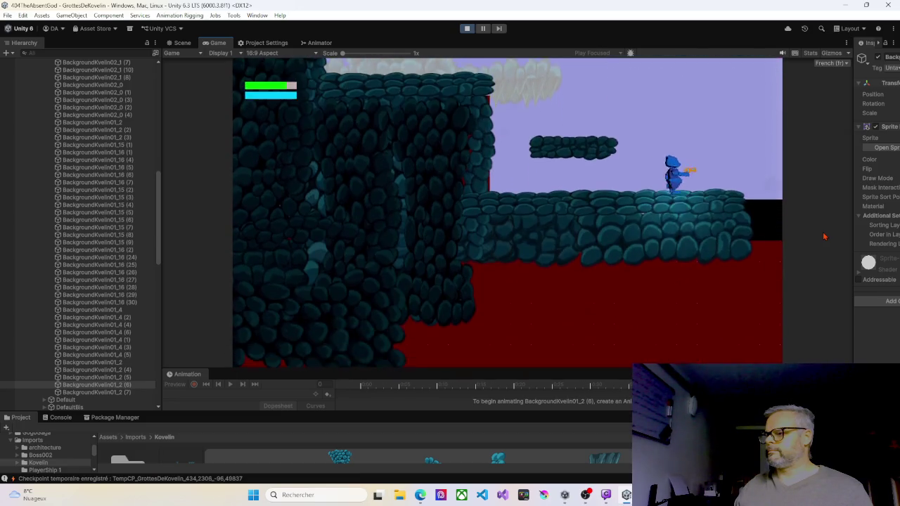
key("Left")
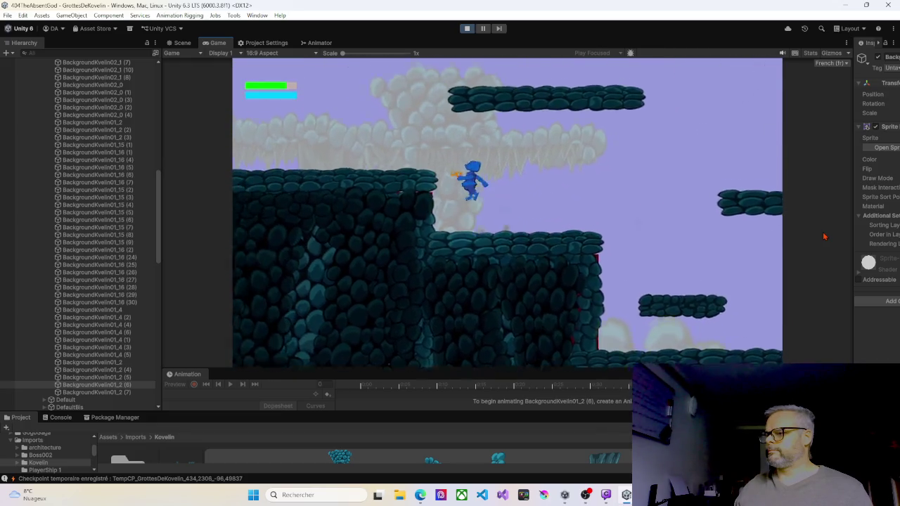
key("Right")
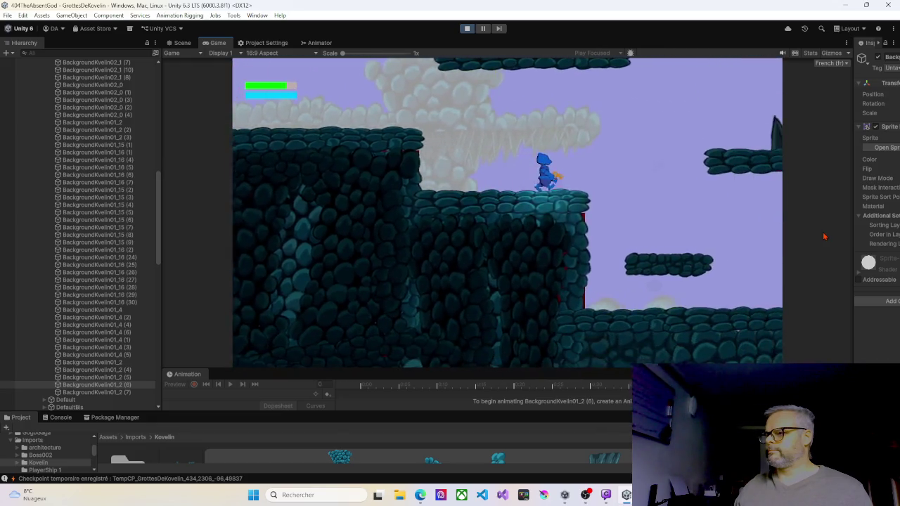
key("Left")
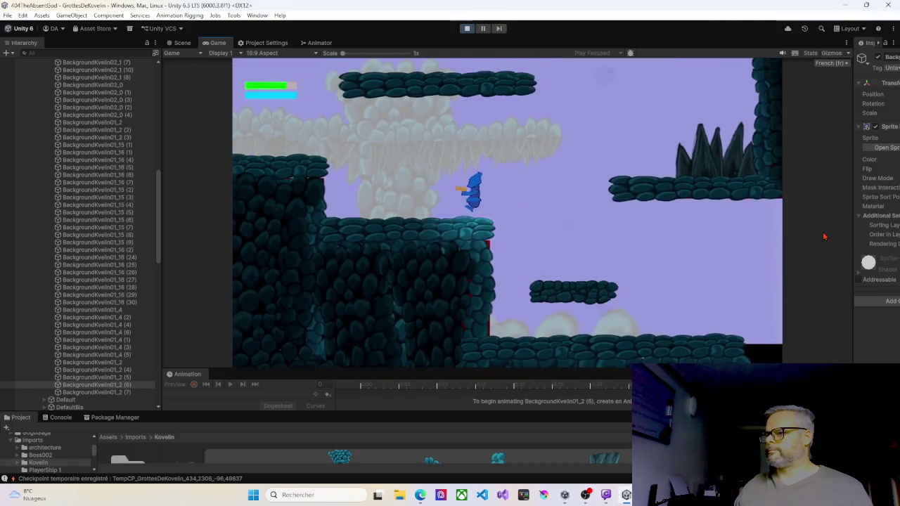
key("Left")
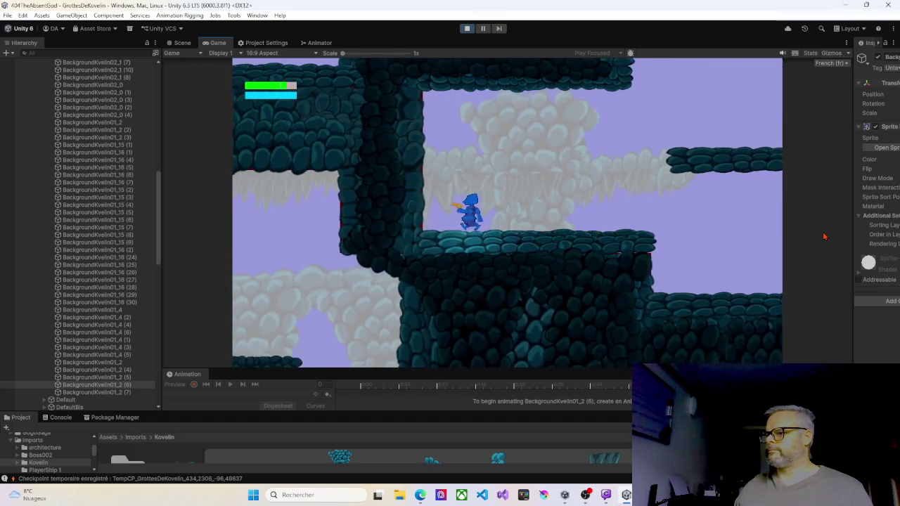
key("Right")
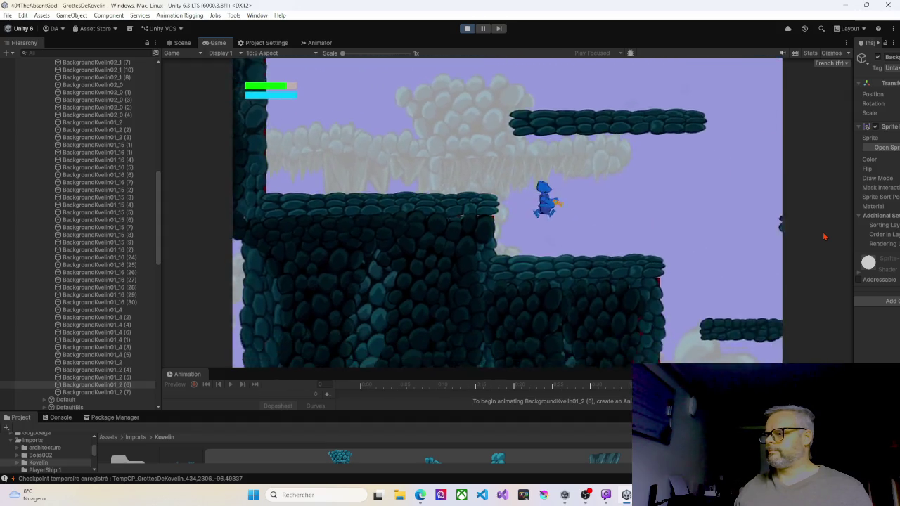
key("Left")
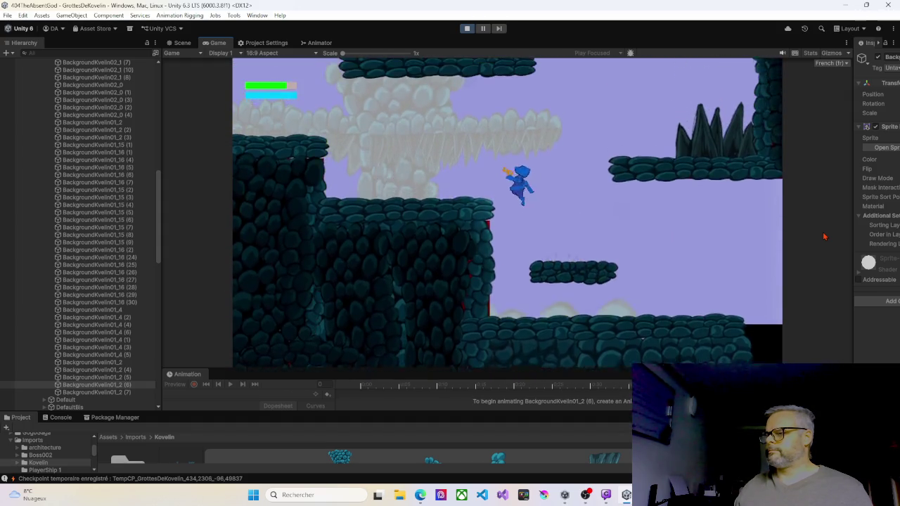
key("Right")
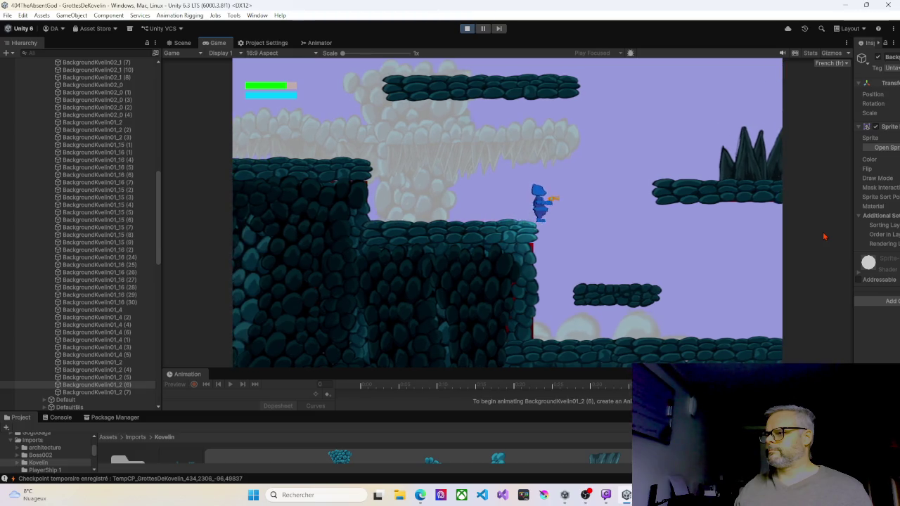
key("Left")
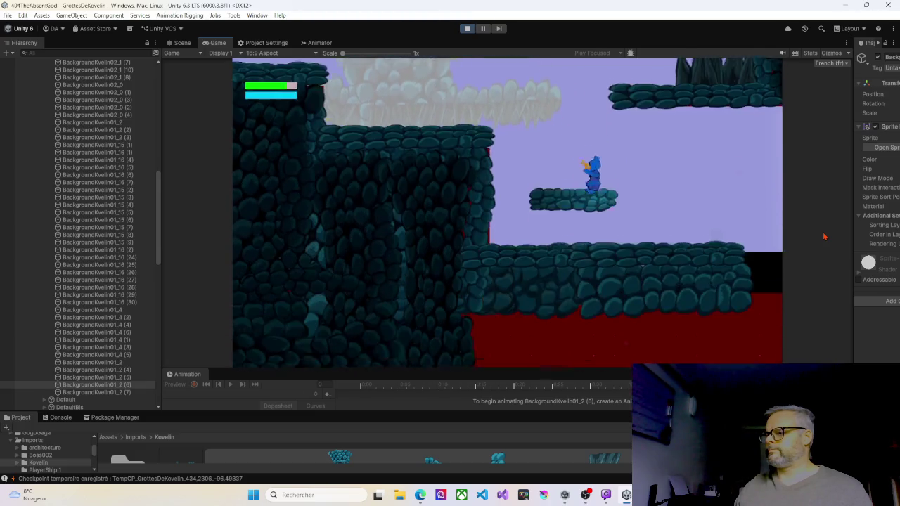
key("space")
key("Right")
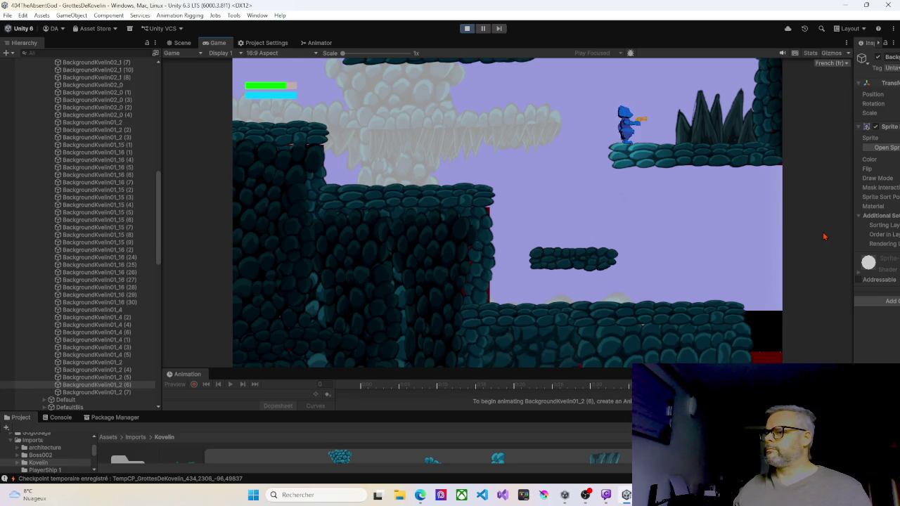
Climb the upper platforms, then walk left and right until dropping onto the sloping teal floor.
key("Left")
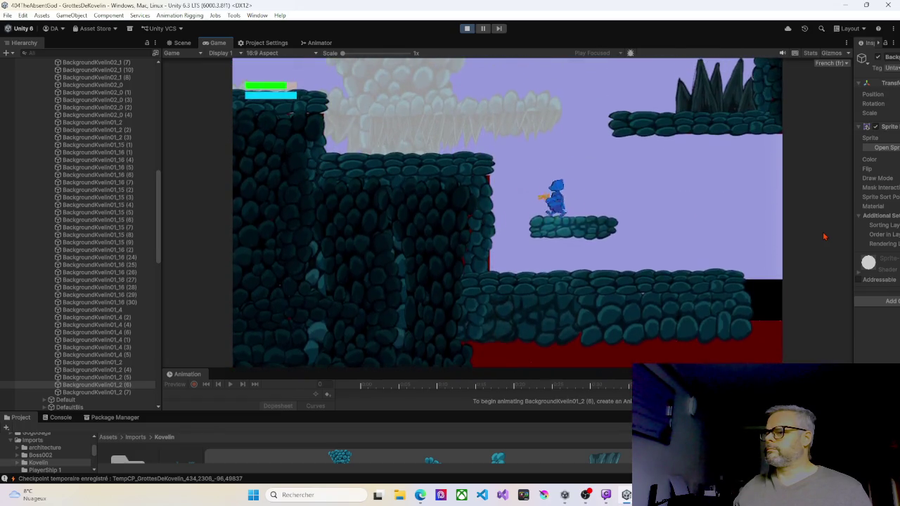
key("space")
key("space")
key("Right")
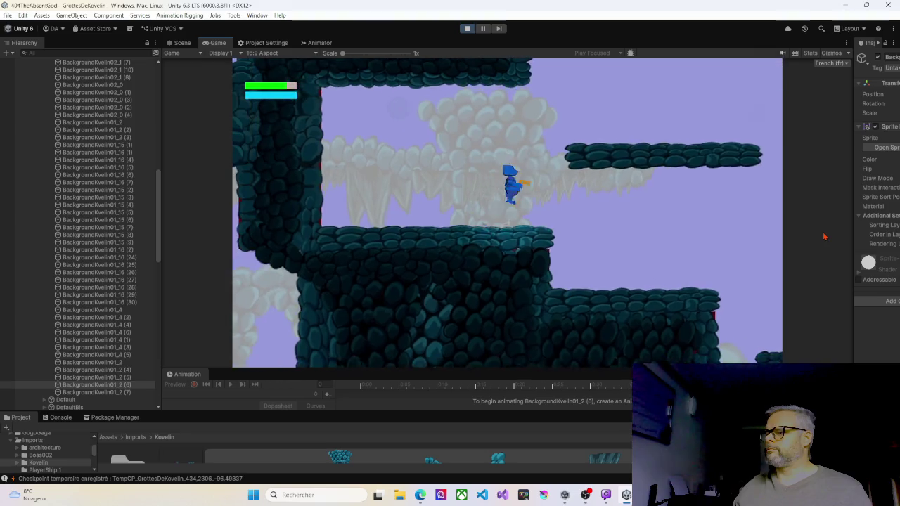
key("space")
key("Right")
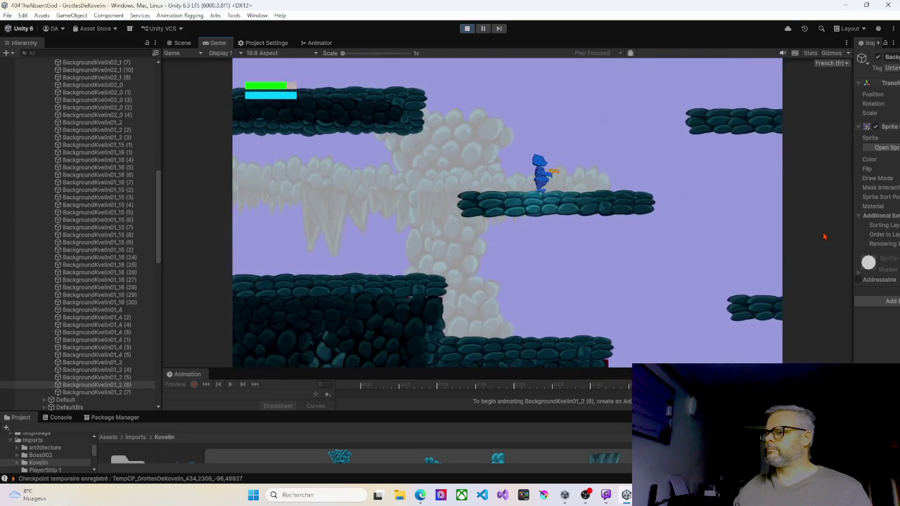
key("space")
key("Left")
key("space")
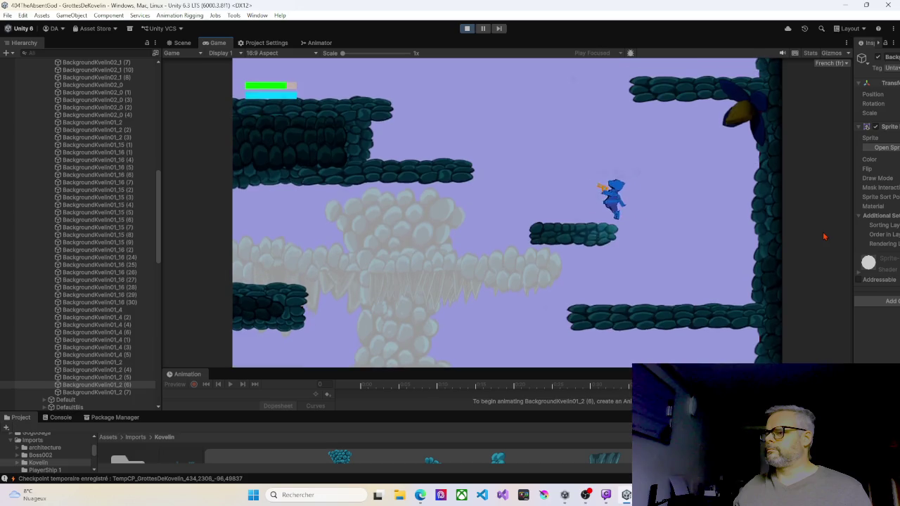
key("space")
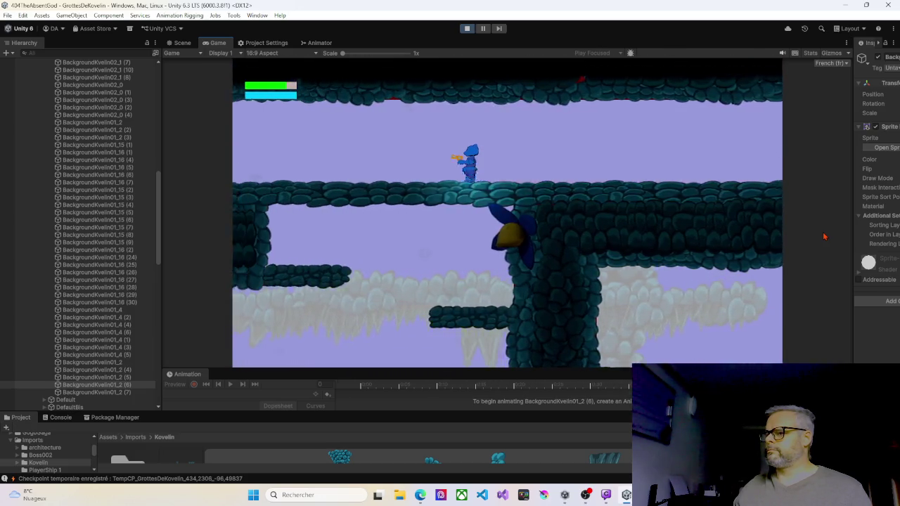
key("Left")
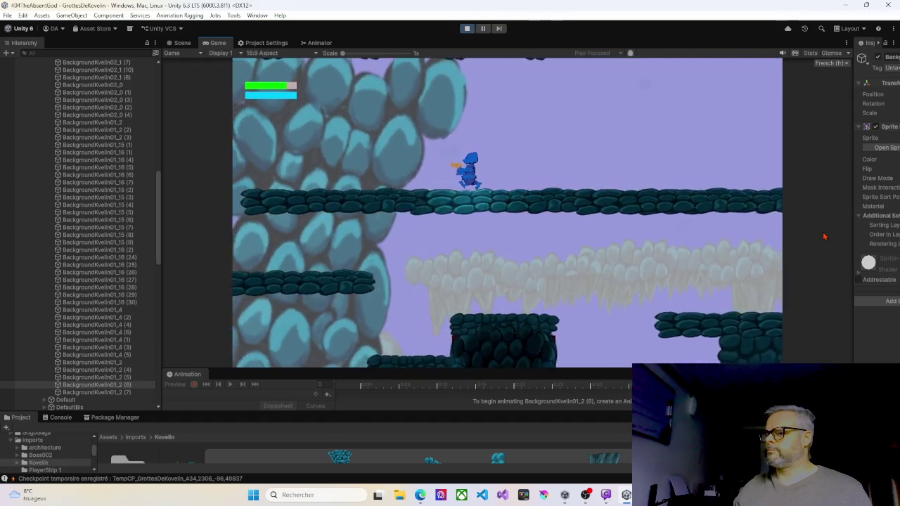
key("Left")
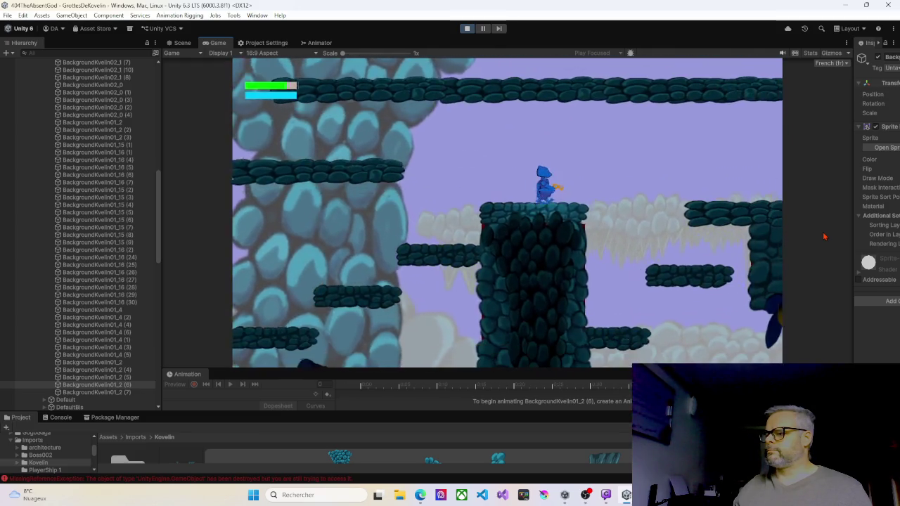
key("Right")
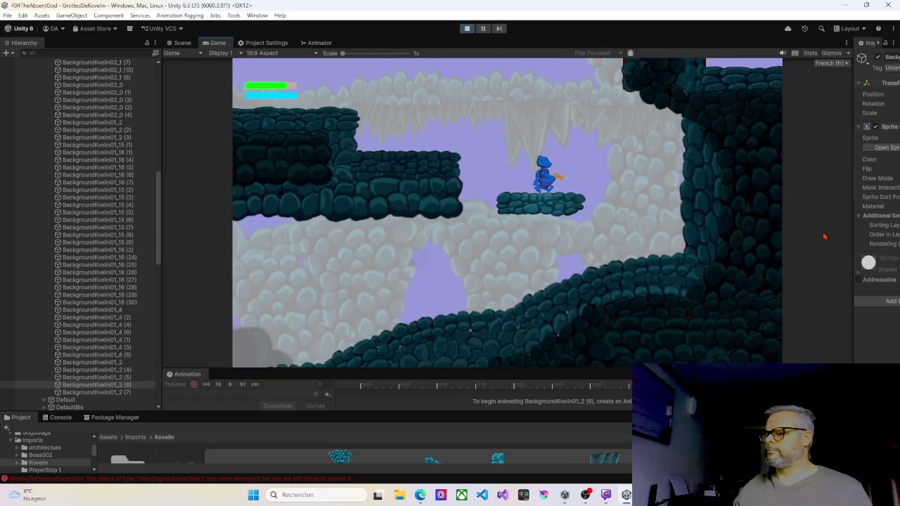
key("Right")
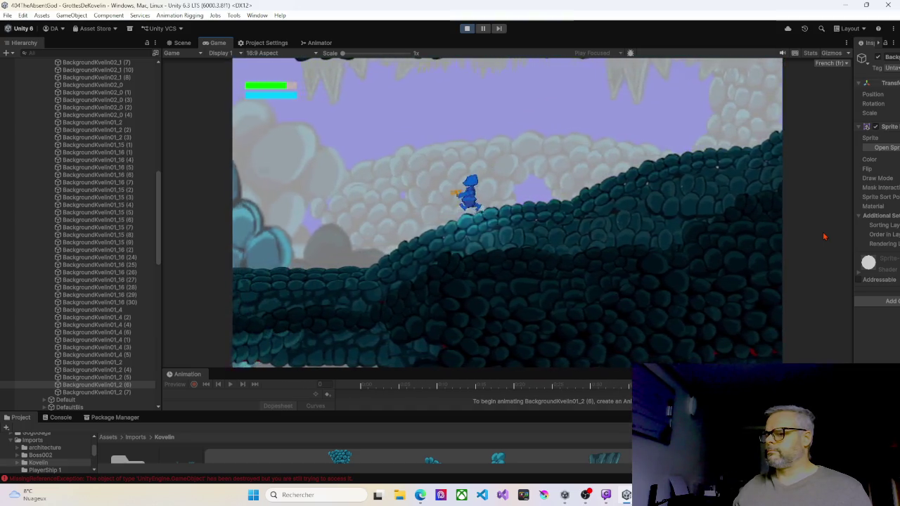
Run the character right across the bridge and ledges past the enemy to a lower platform.
key("Left")
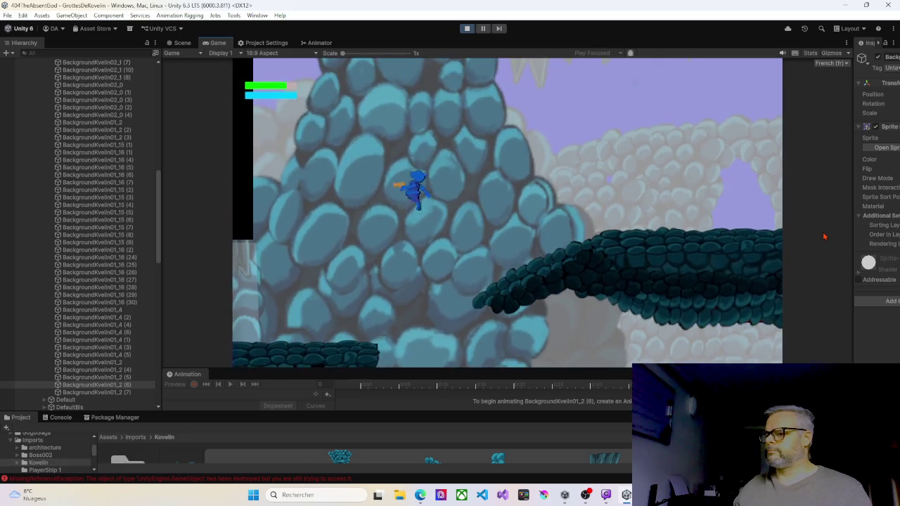
key("Left")
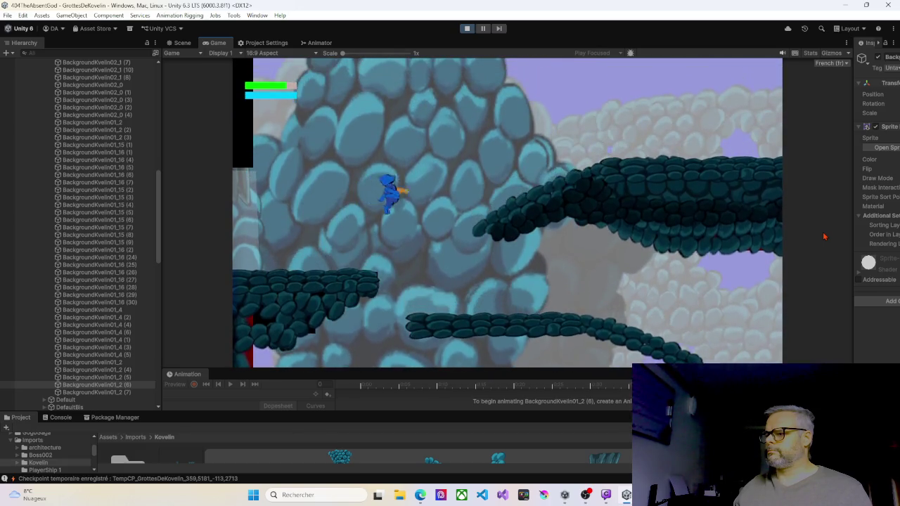
key("Right")
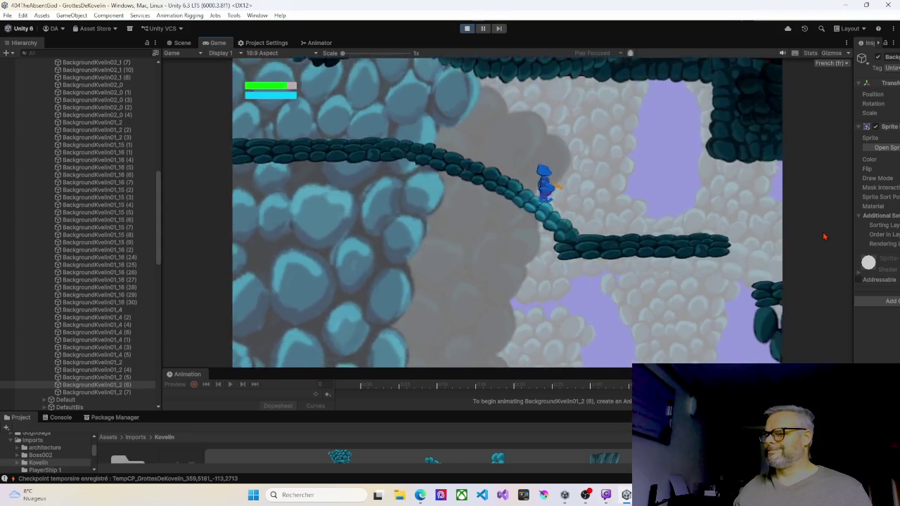
key("Right")
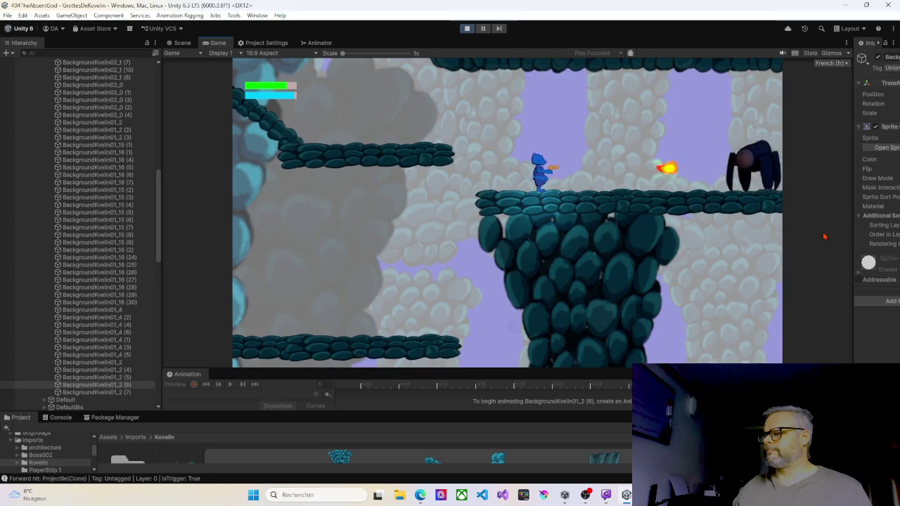
key("Right")
key("Right")
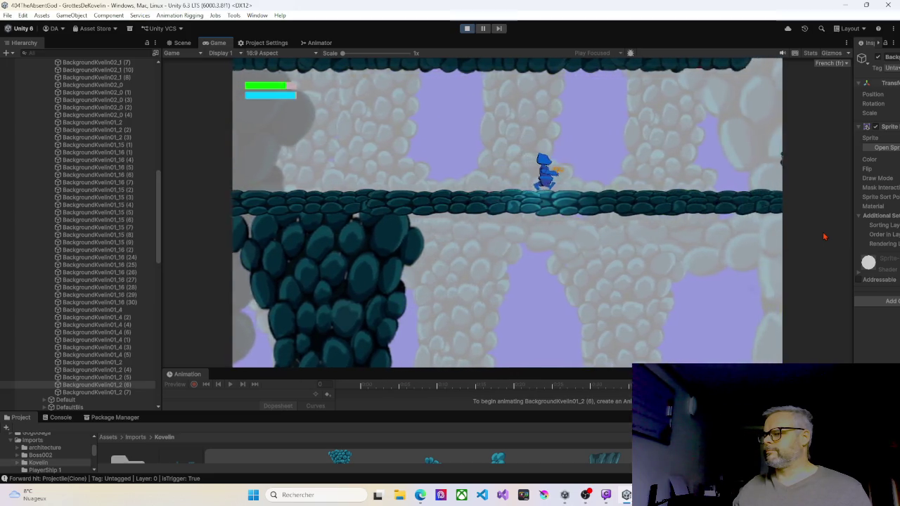
key("Right")
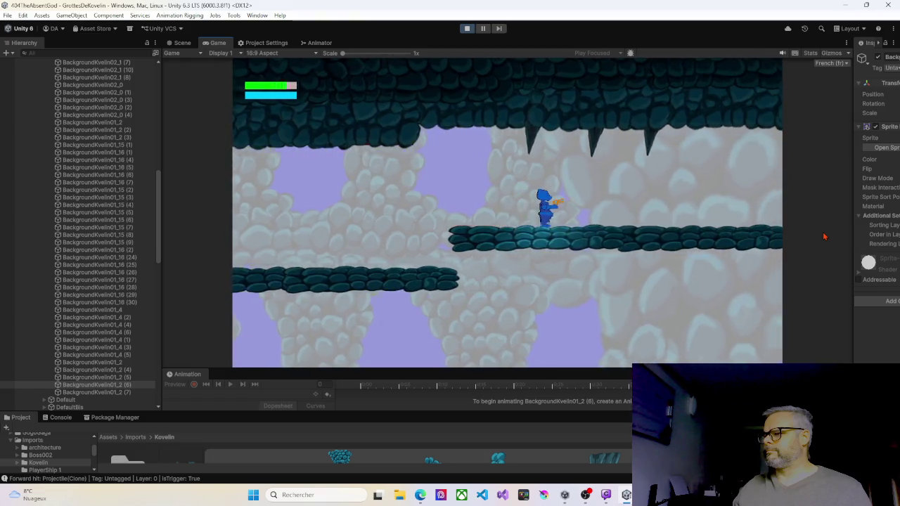
key("Right")
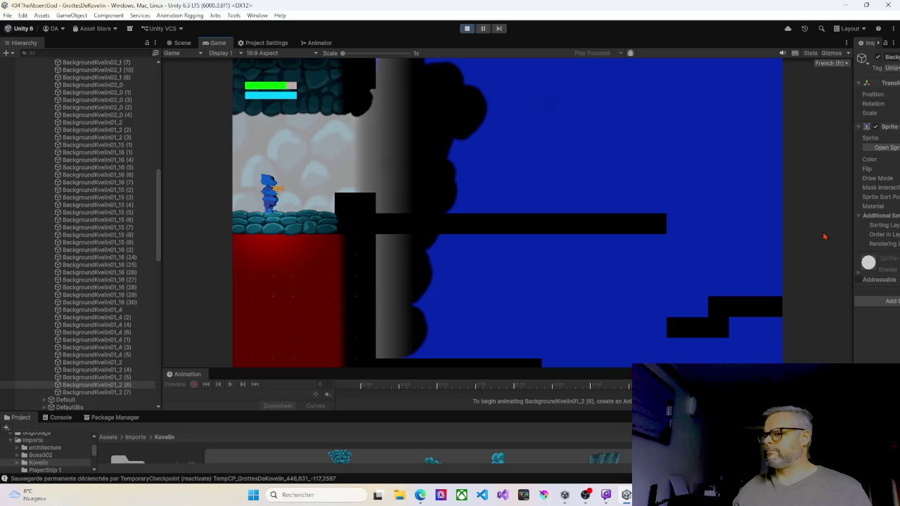
Exit Play mode and select the Map404_0 tilemap in the Scene view.
left_click(467, 28)
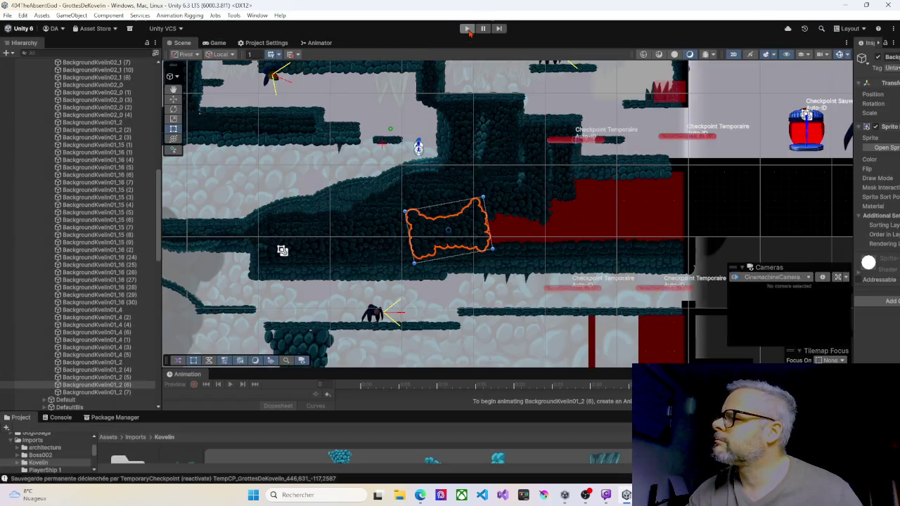
left_click(405, 128)
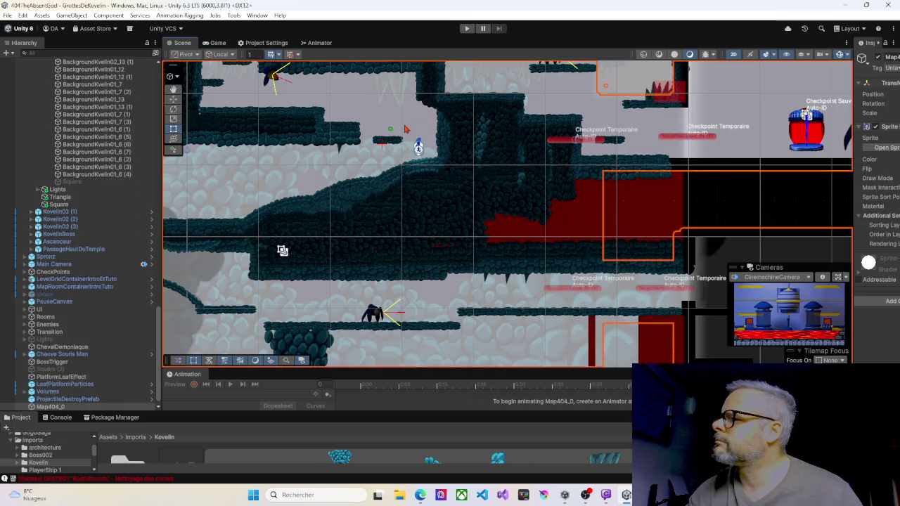
scroll(84, 232, "up", 10)
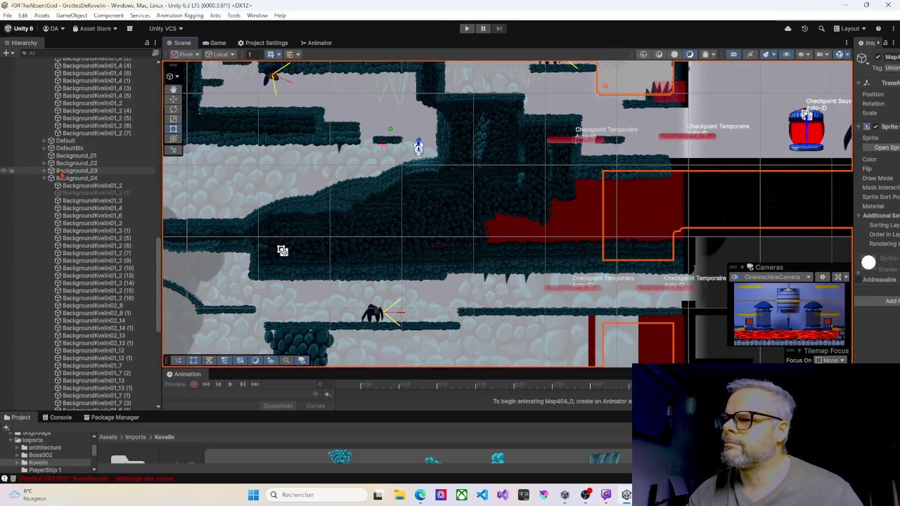
Collapse the Background_04, Layers, Kovelin01 and MAP_TUTO groups in the Hierarchy.
left_click(47, 179)
scroll(55, 177, "up", 10)
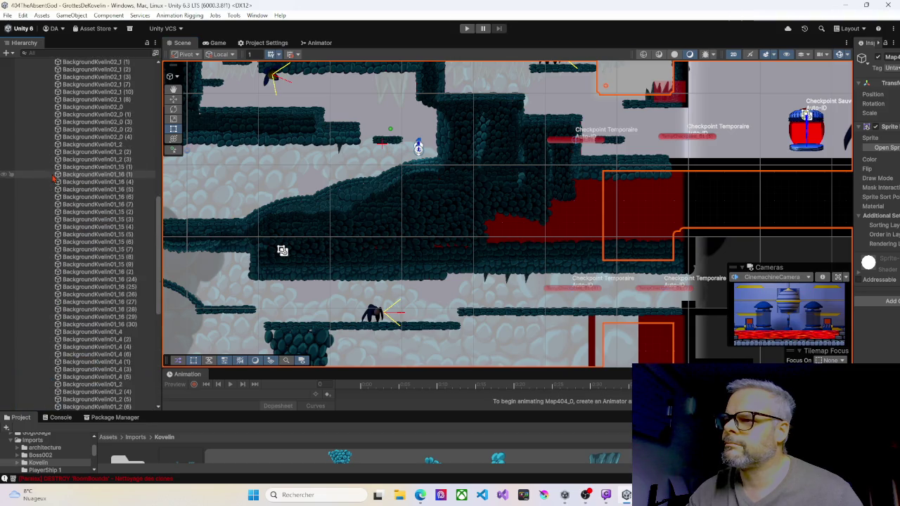
scroll(55, 178, "up", 5)
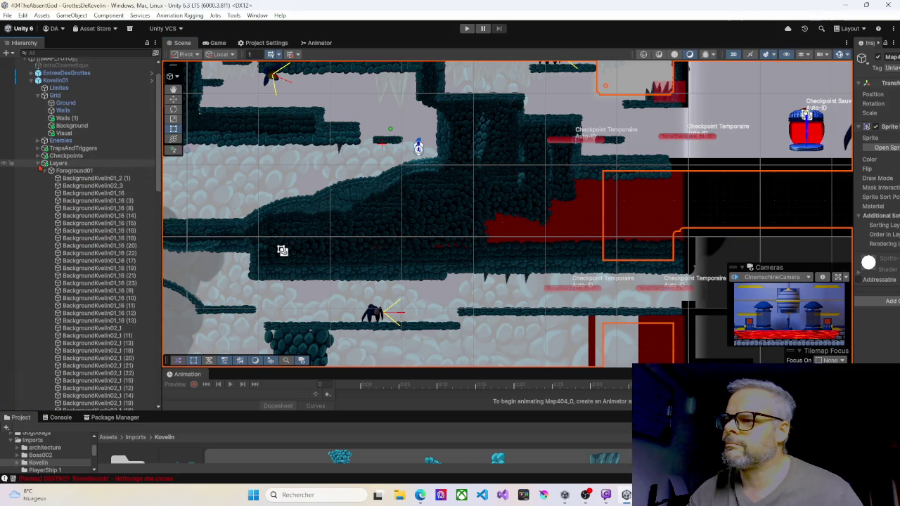
left_click(43, 166)
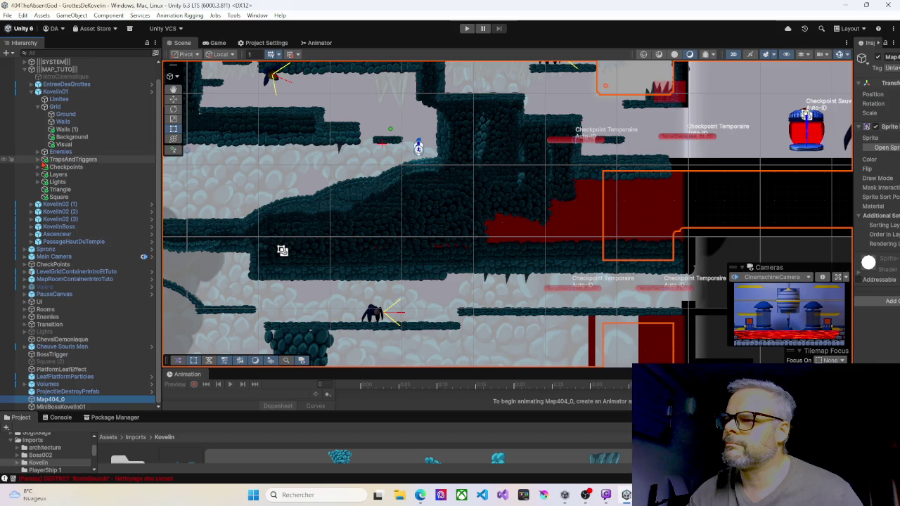
left_click(31, 91)
left_click(25, 85)
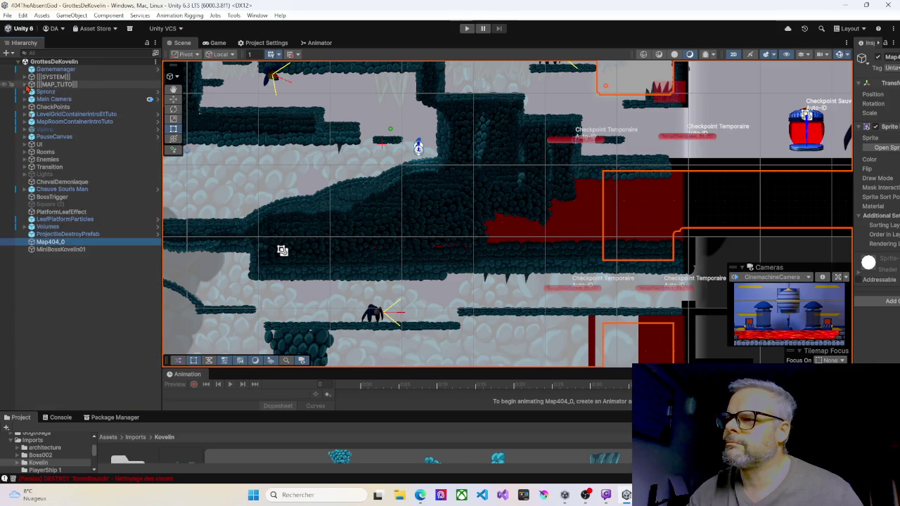
mouse_move(507, 175)
left_mouse_down()
mouse_move(416, 175)
mouse_move(404, 192)
mouse_move(401, 246)
left_mouse_up()
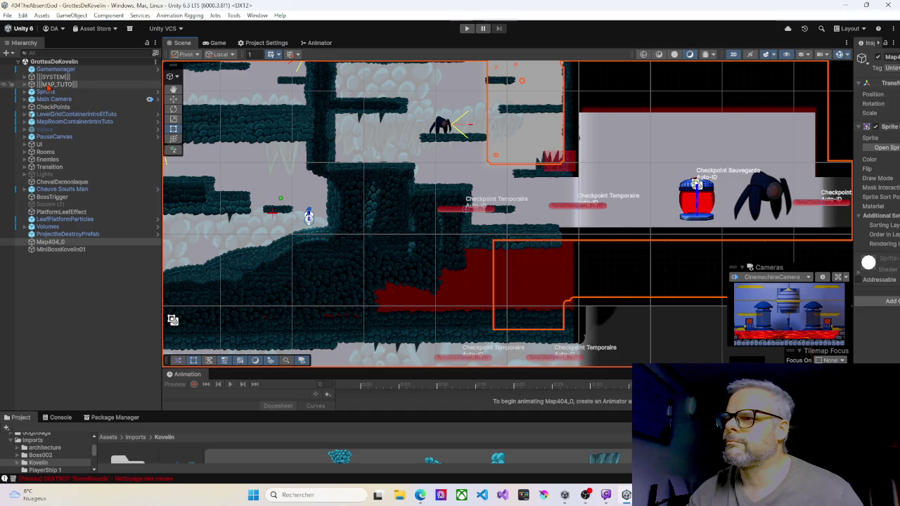
Inspect Main Camera's settings, peek into LevelGridContainerIntroEtTuto, then expand and select CheckPoints.
left_click(24, 100)
left_click(22, 102)
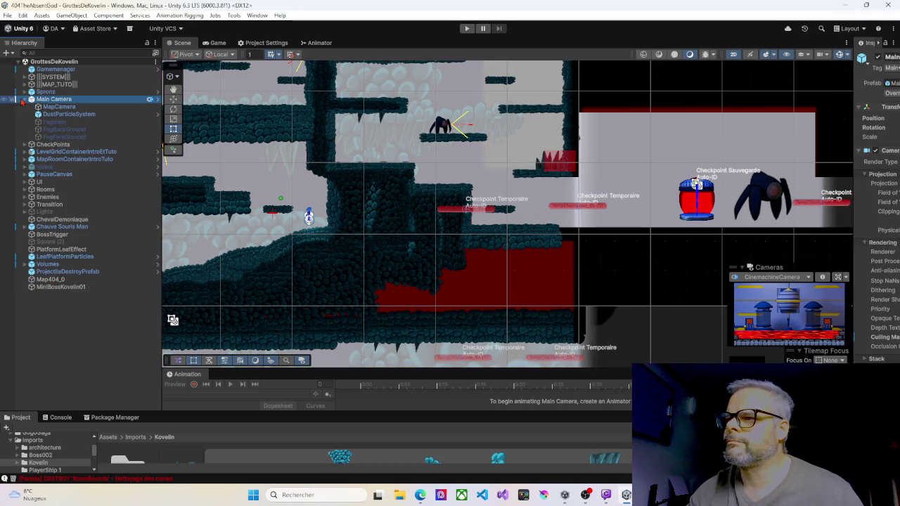
left_click(24, 100)
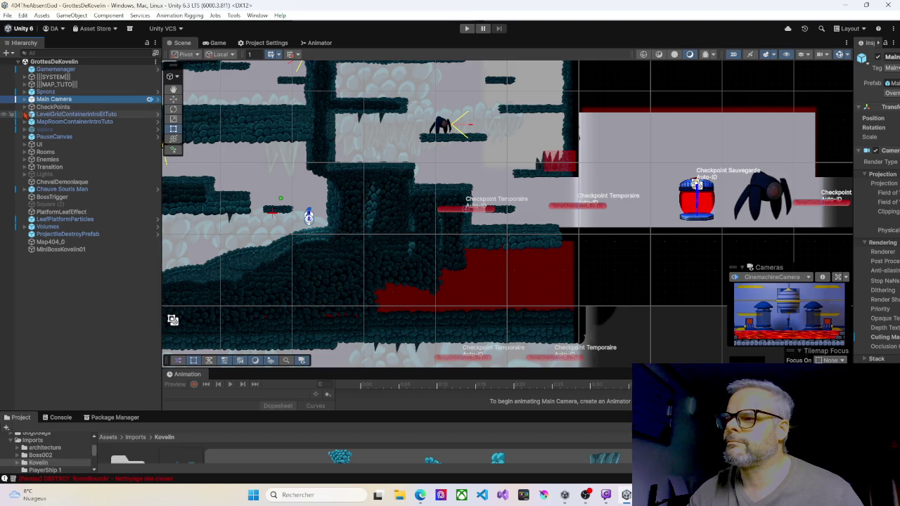
left_click(25, 114)
left_click(25, 115)
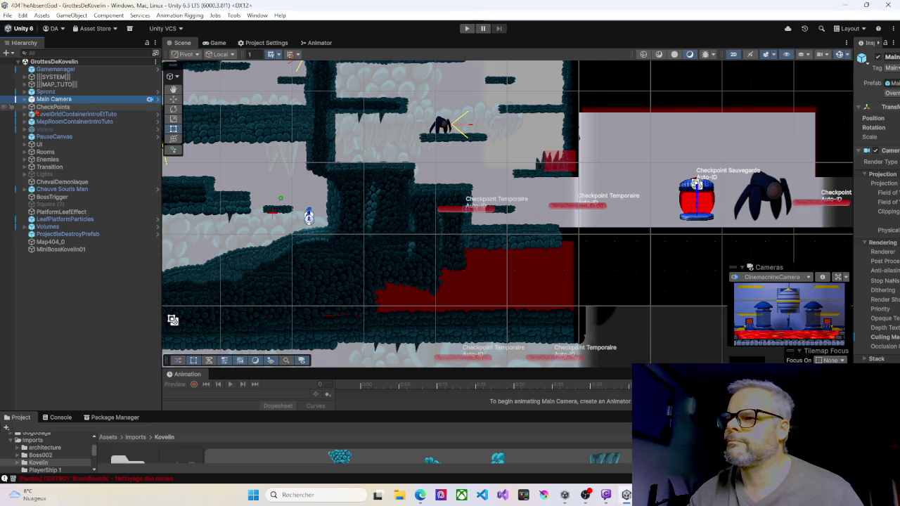
left_click(25, 107)
left_click(44, 109)
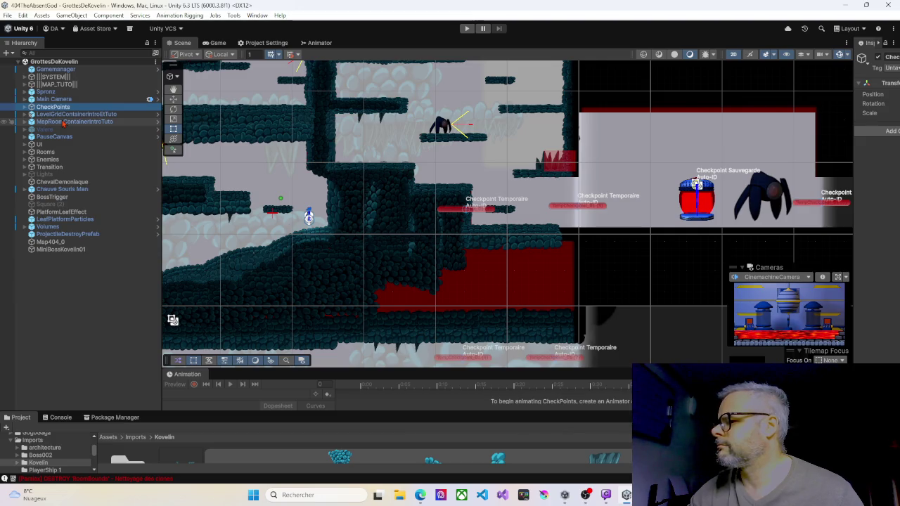
Pan and zoom around the player start area of the cave, then start a new play-test.
mouse_move(251, 182)
left_mouse_down()
mouse_move(464, 184)
mouse_move(538, 194)
mouse_move(538, 217)
mouse_move(502, 228)
mouse_move(363, 195)
mouse_move(306, 199)
left_mouse_up()
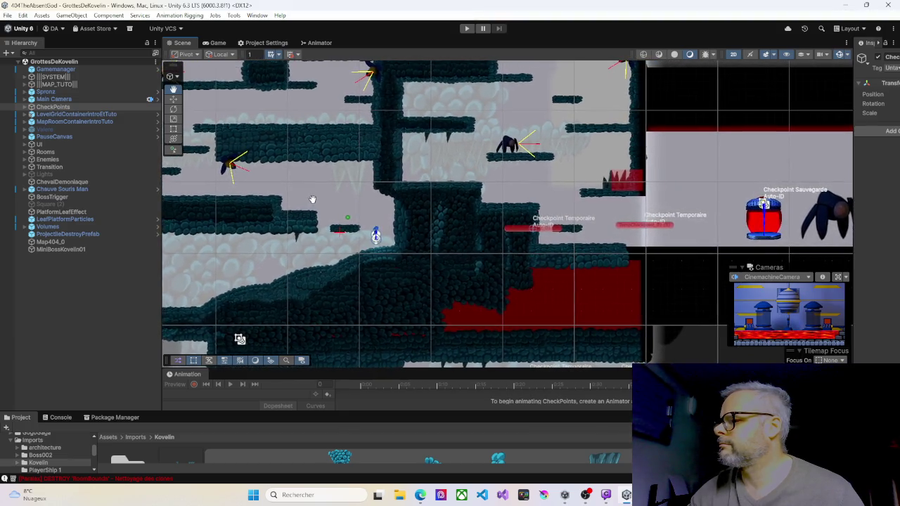
left_click_drag(306, 198, 333, 169)
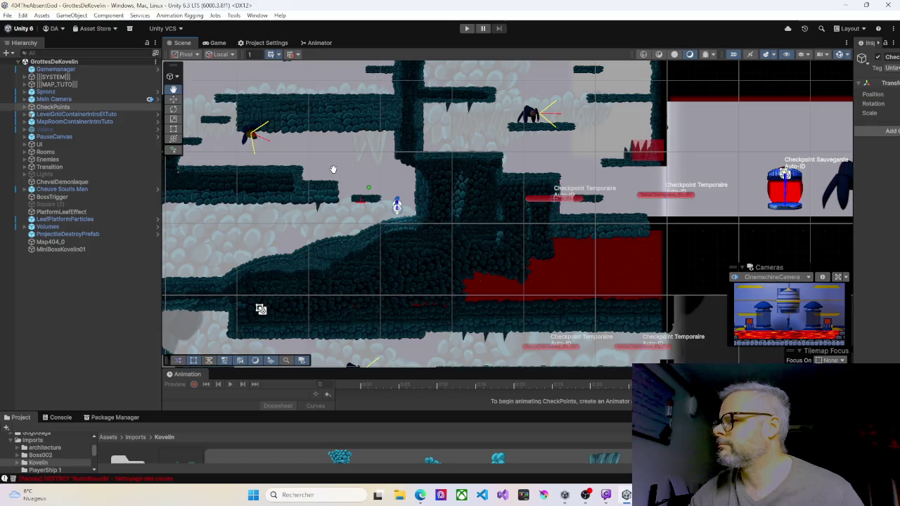
mouse_move(333, 169)
left_mouse_down()
mouse_move(257, 180)
mouse_move(282, 152)
mouse_move(339, 152)
left_mouse_up()
scroll(340, 159, "down", 5)
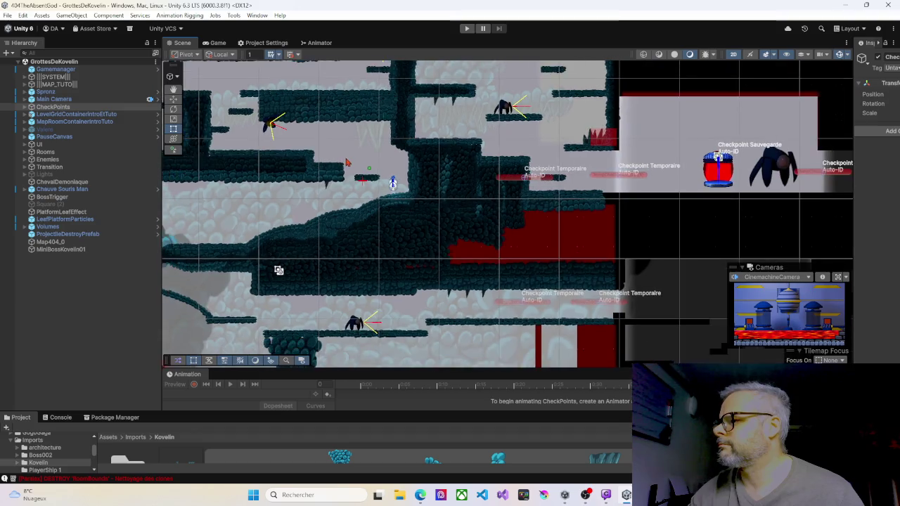
scroll(345, 164, "up", 2)
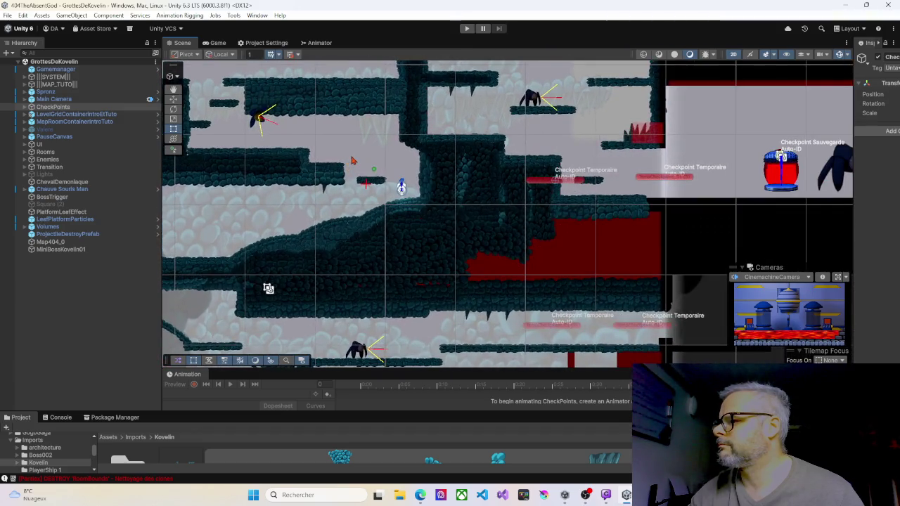
left_click_drag(374, 156, 310, 173)
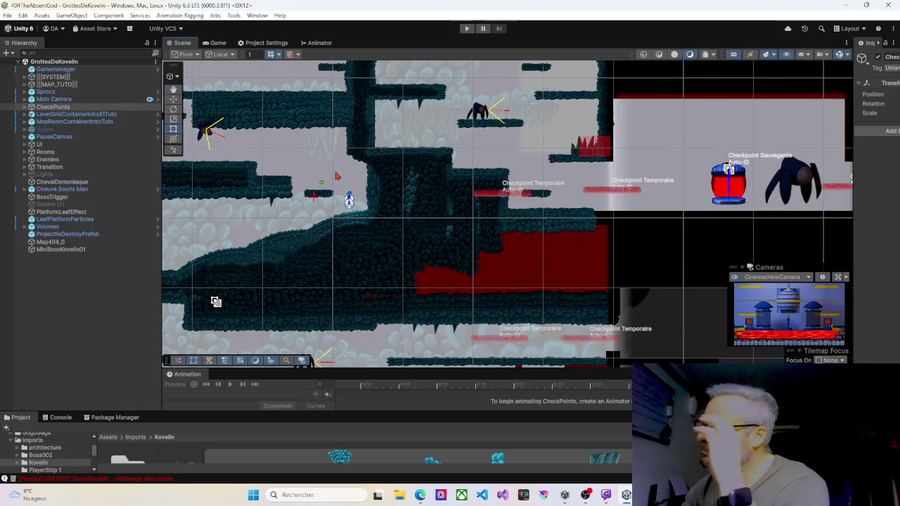
mouse_move(331, 156)
left_mouse_down()
mouse_move(404, 158)
mouse_move(410, 187)
mouse_move(531, 203)
mouse_move(498, 211)
mouse_move(346, 187)
left_mouse_up()
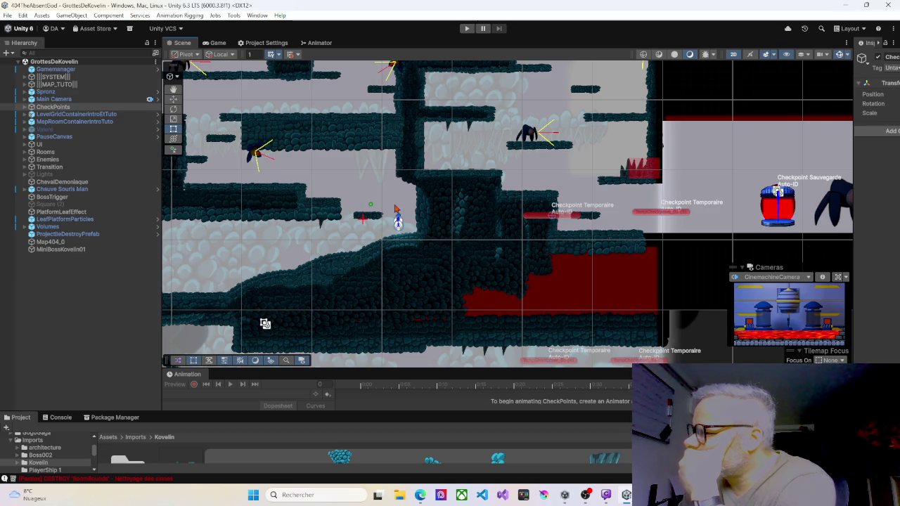
mouse_move(397, 208)
left_mouse_down()
mouse_move(360, 201)
mouse_move(401, 253)
mouse_move(489, 255)
left_mouse_up()
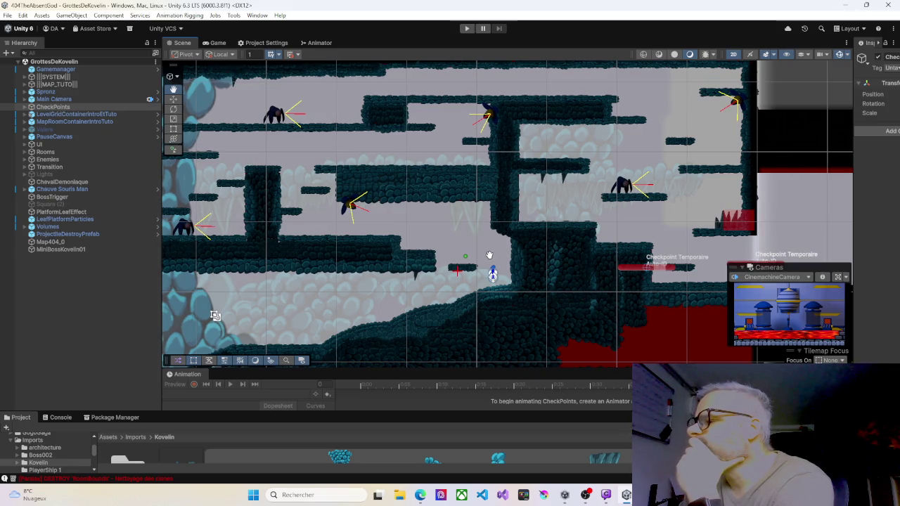
left_click_drag(489, 255, 476, 241)
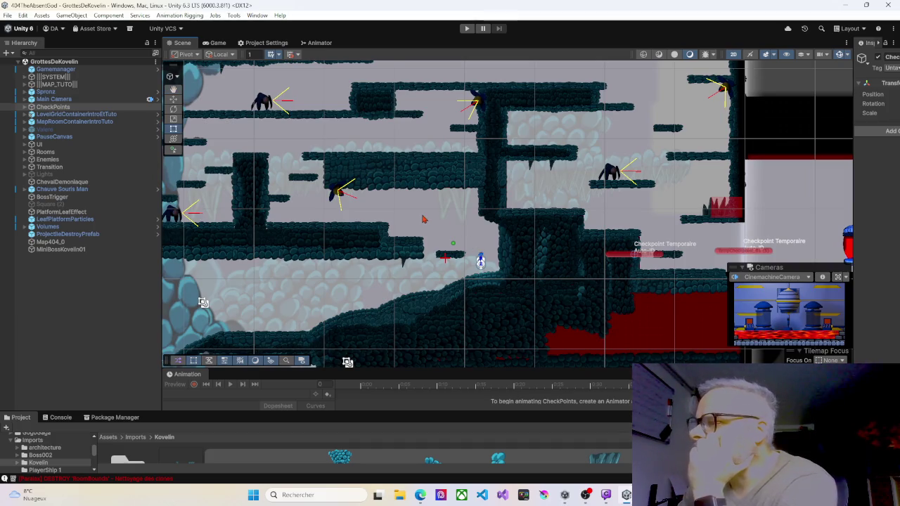
left_click(466, 29)
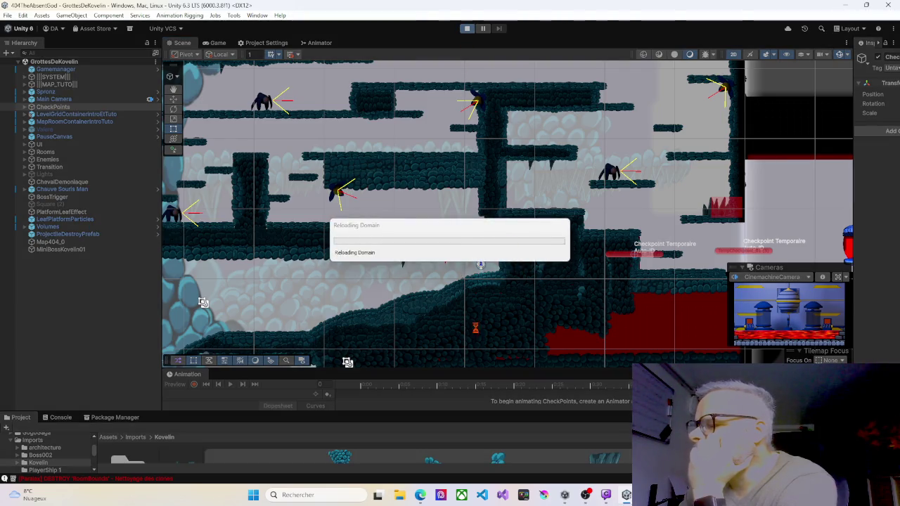
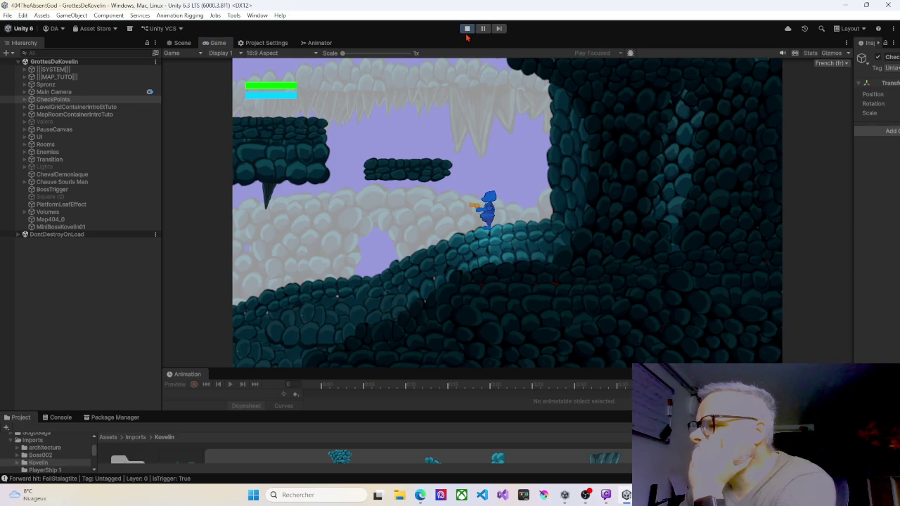
Shoot a fireball, then run left and jump up onto the higher ledge.
left_click(483, 133)
key("space")
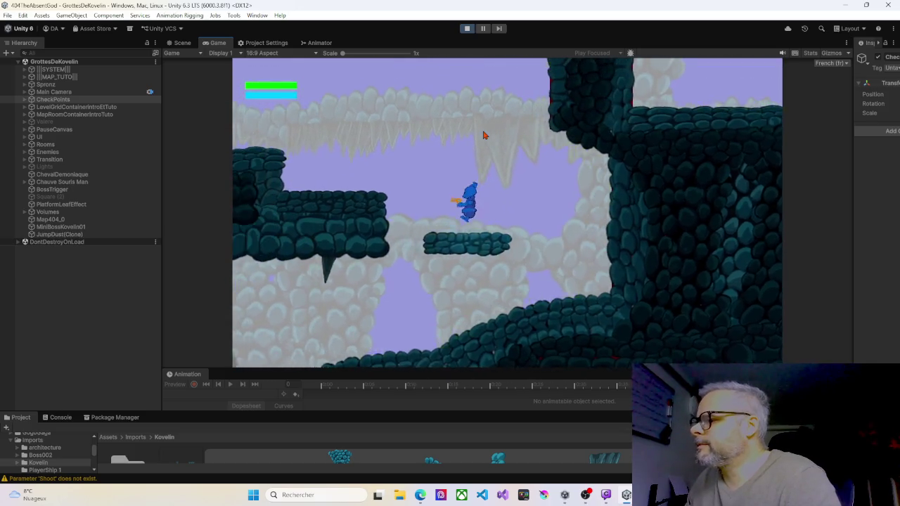
key("Left")
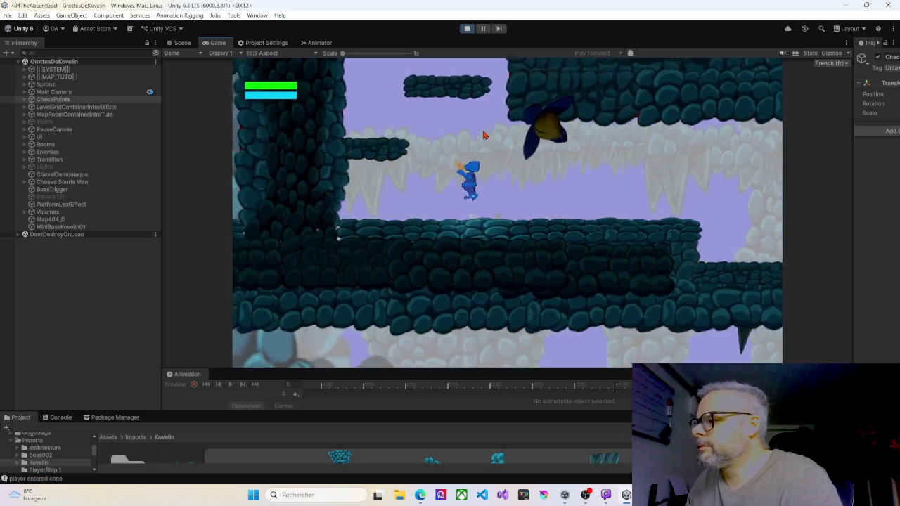
key("Left")
key("space")
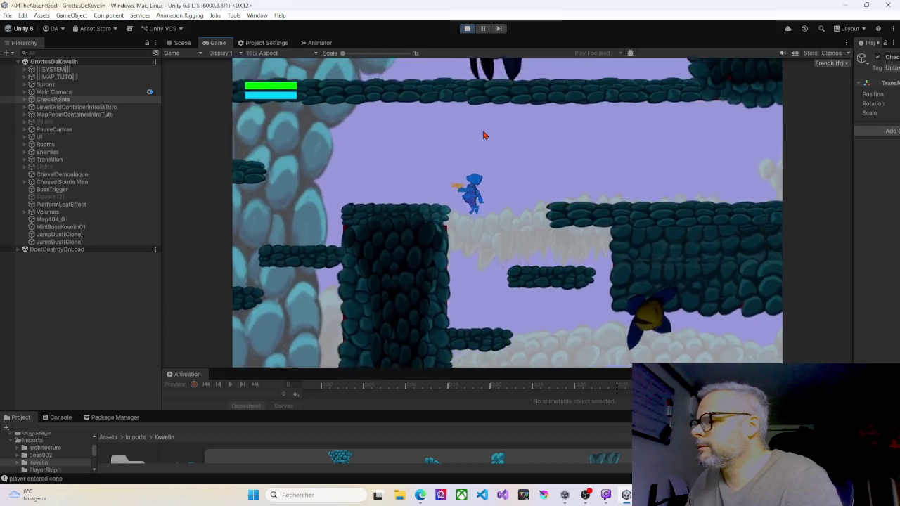
key("space")
key("Left")
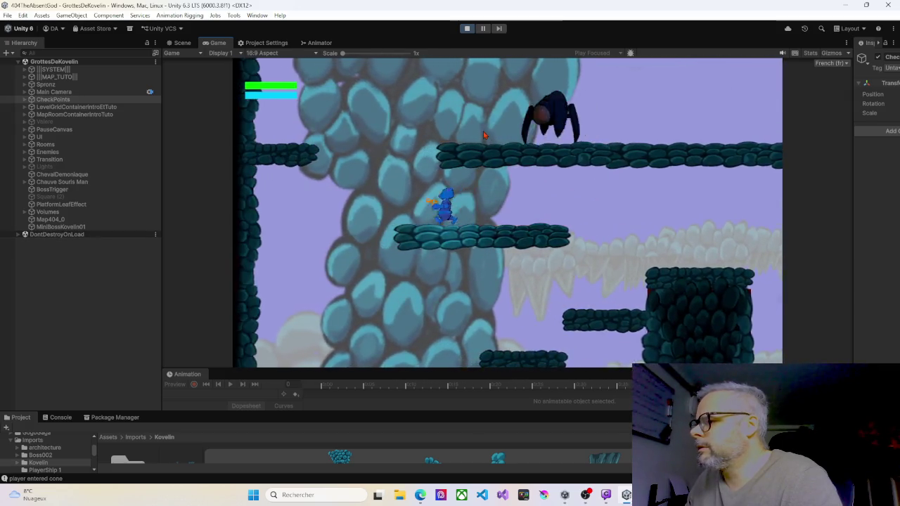
key("space")
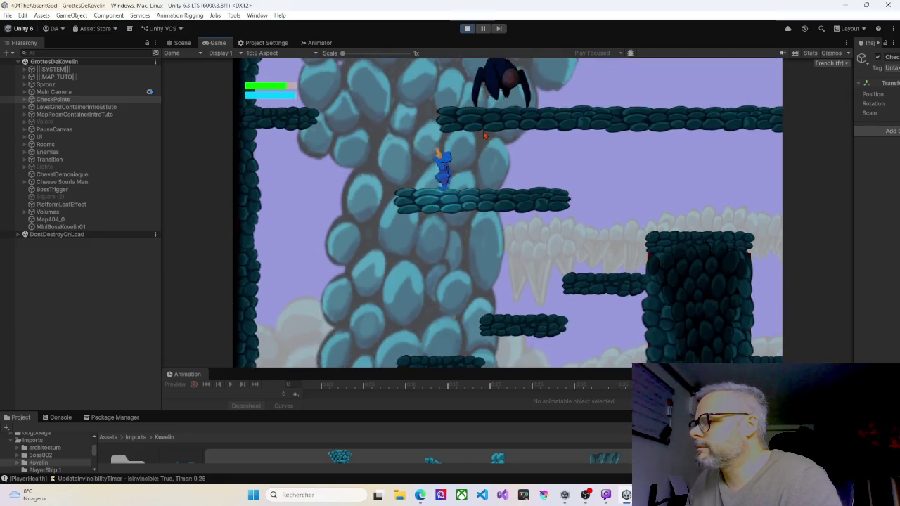
Run right along the ledge past the enemy pillar and jump off its end.
key("Right")
key("Right")
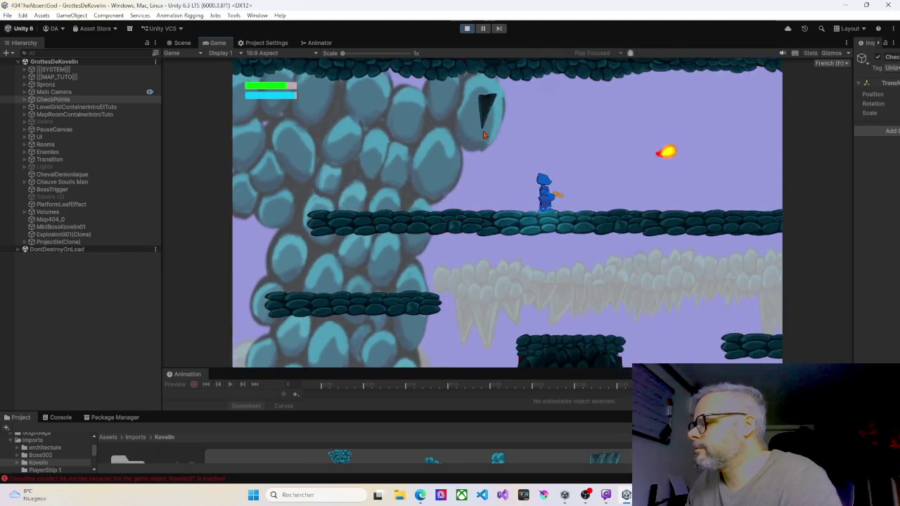
key("Right")
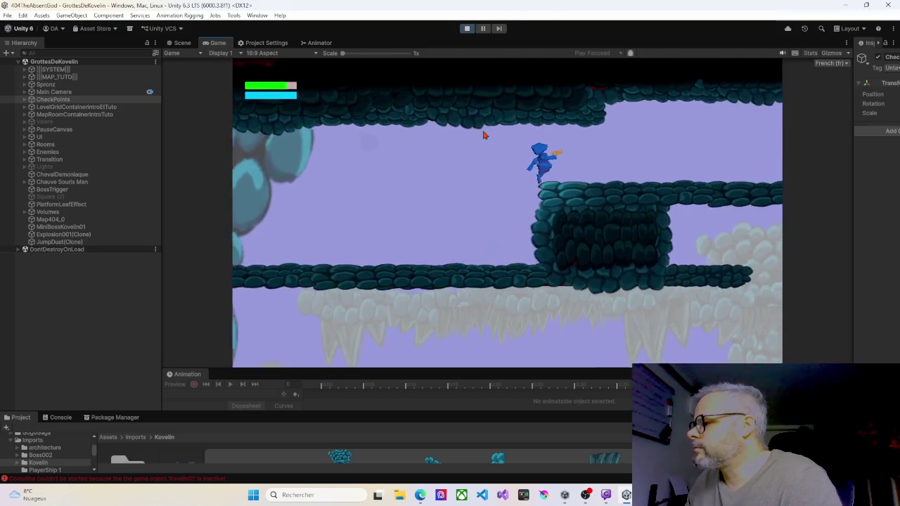
key("Right")
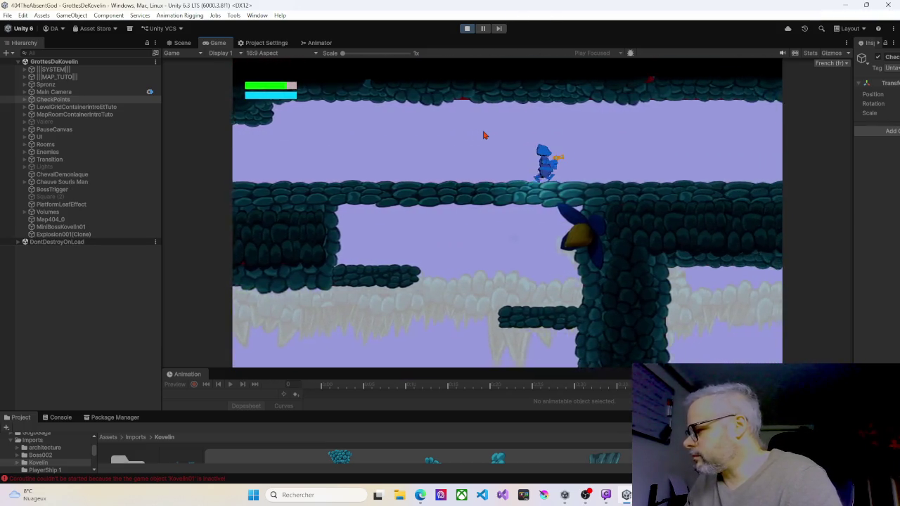
key("Right")
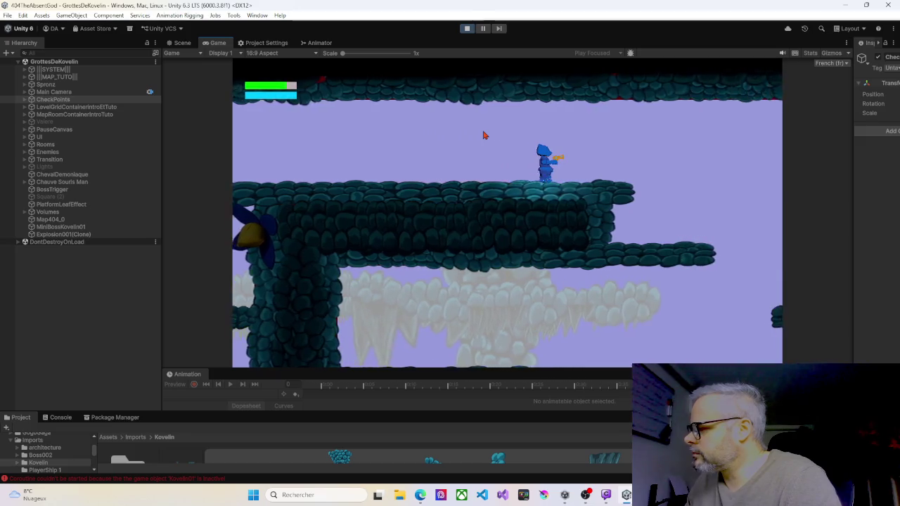
key("space")
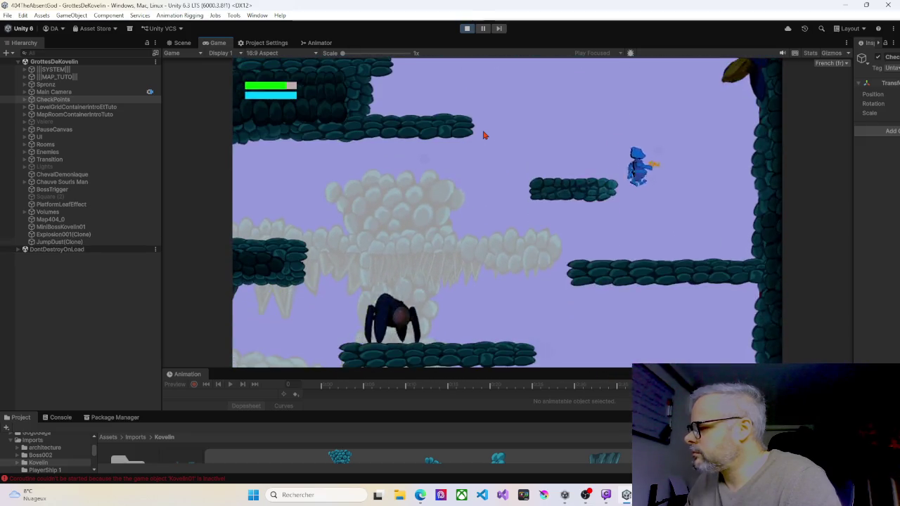
Turn left to destroy the dark enemy, then drop down and jump off the ledge.
key("Left")
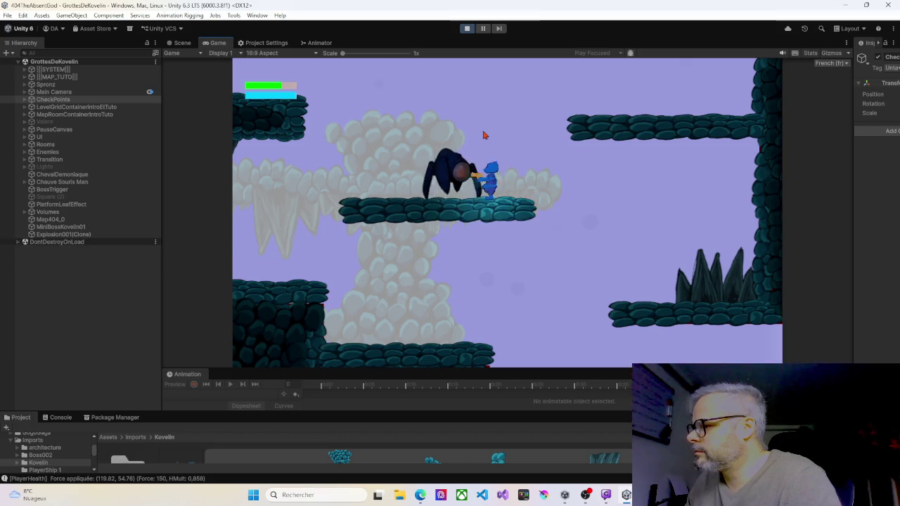
key("Left")
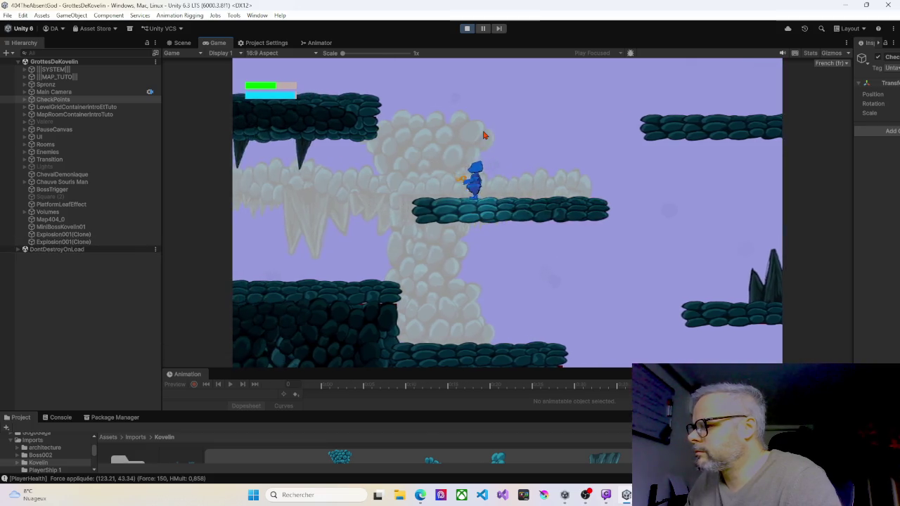
key("Left")
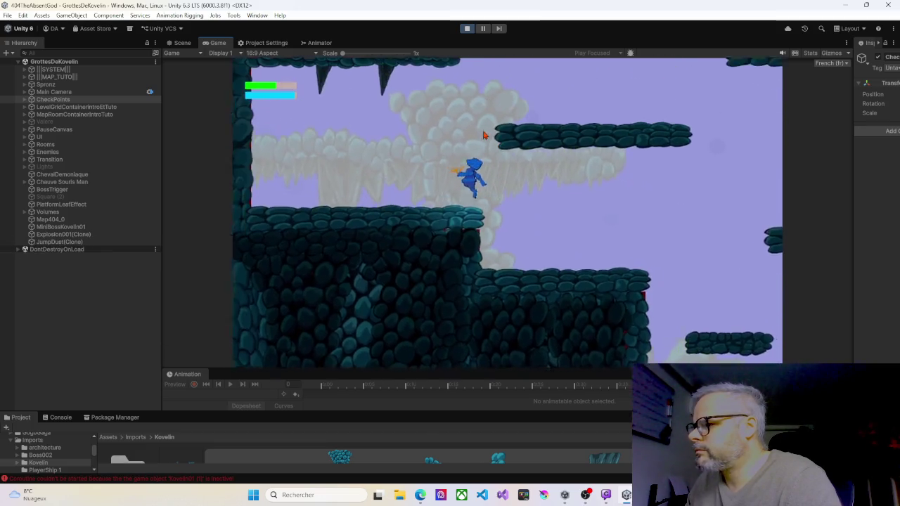
key("Left")
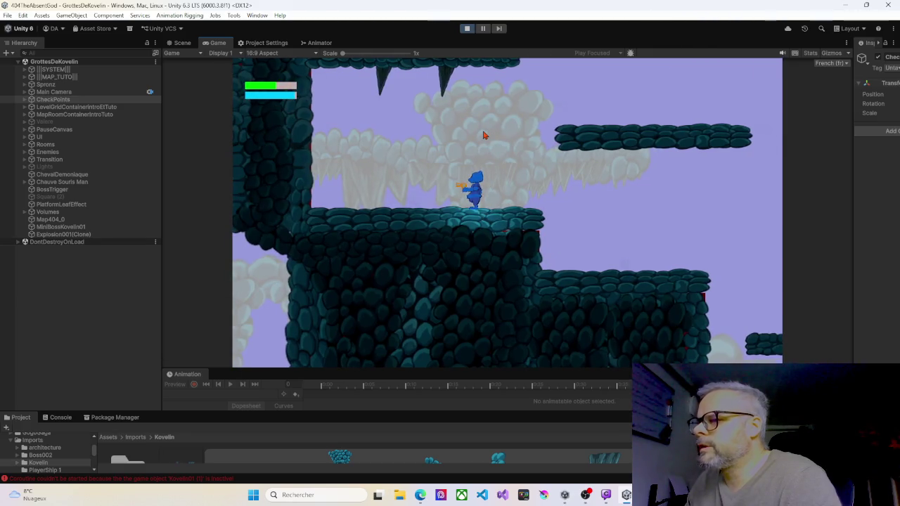
key("Right")
key("space")
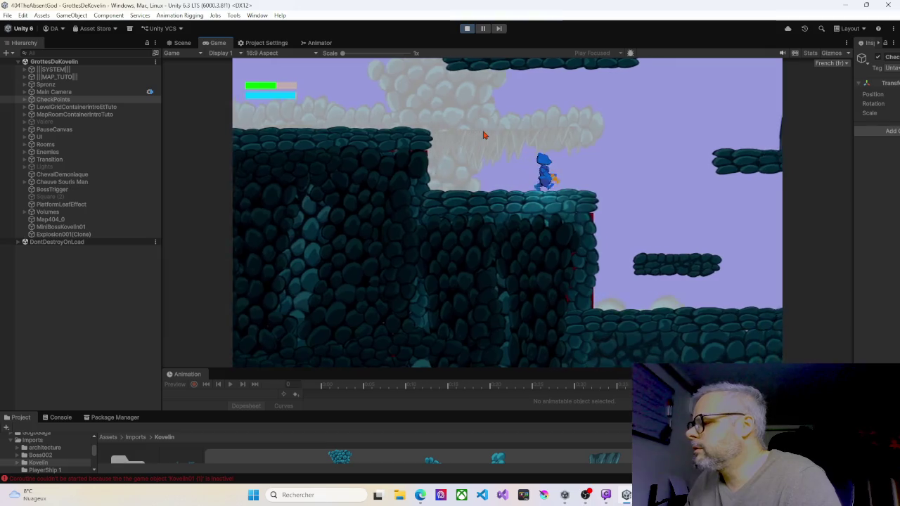
After respawning at the checkpoint, jump and move along the ledge, then stop the play test.
key("Right")
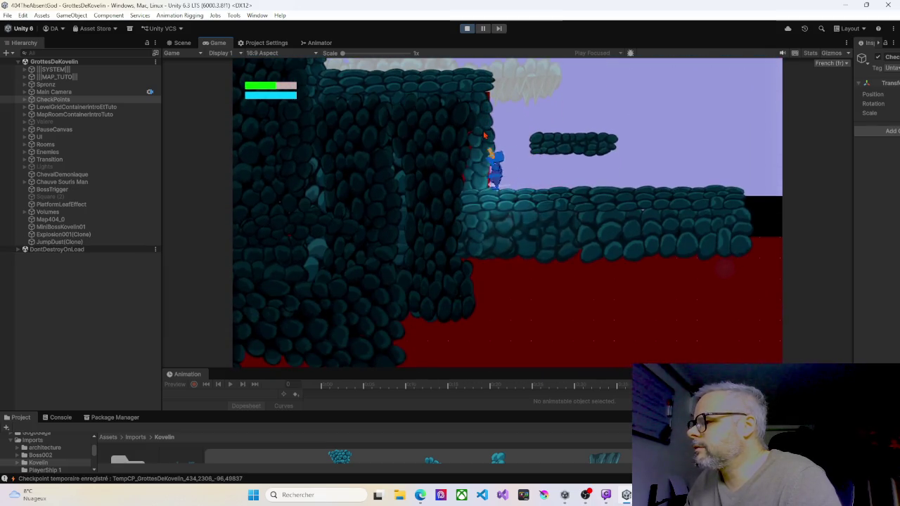
key("space")
key("Left")
key("space")
key("Left")
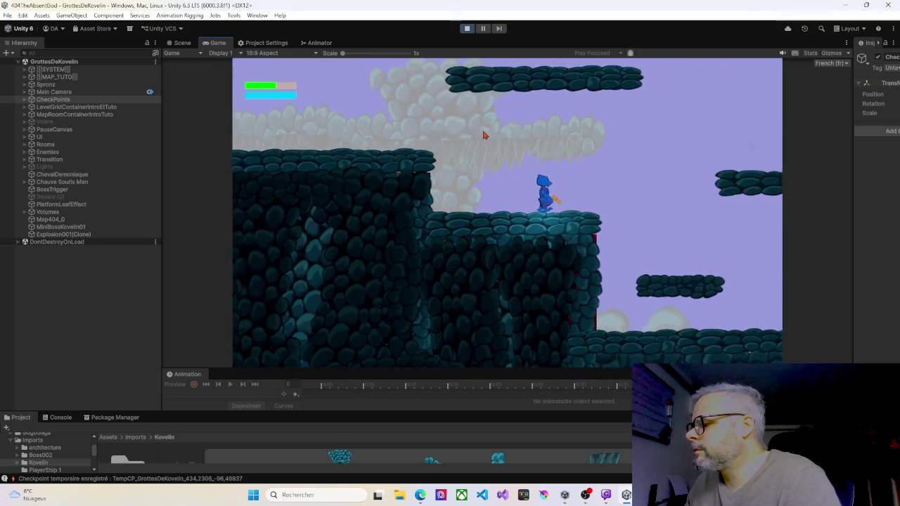
key("Left")
key("Right")
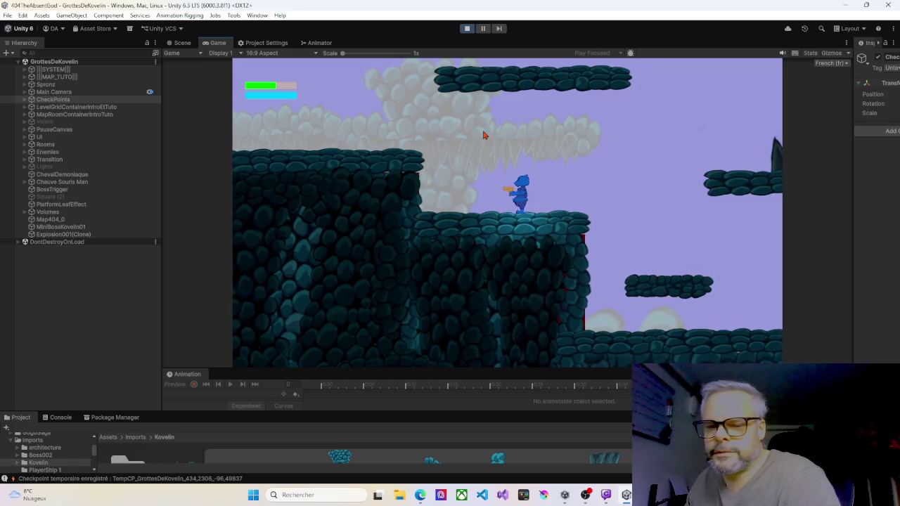
key("Left")
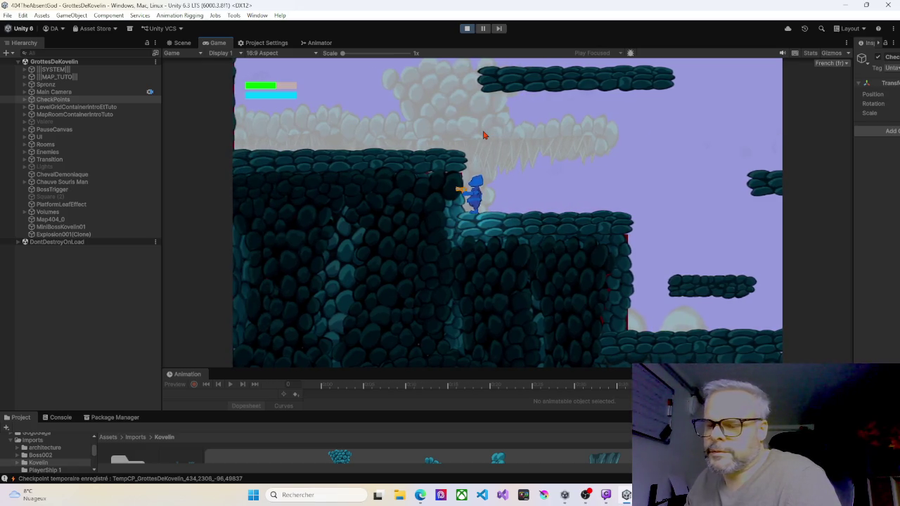
key("Right")
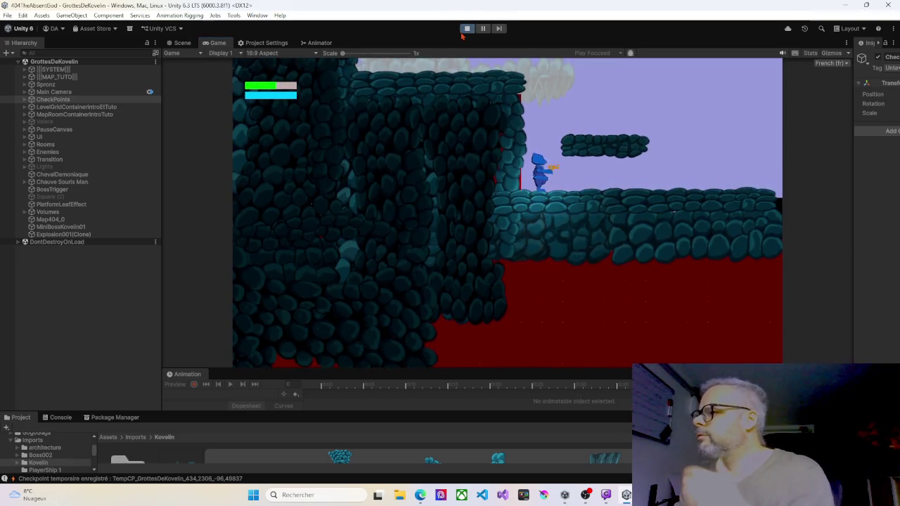
left_click(466, 29)
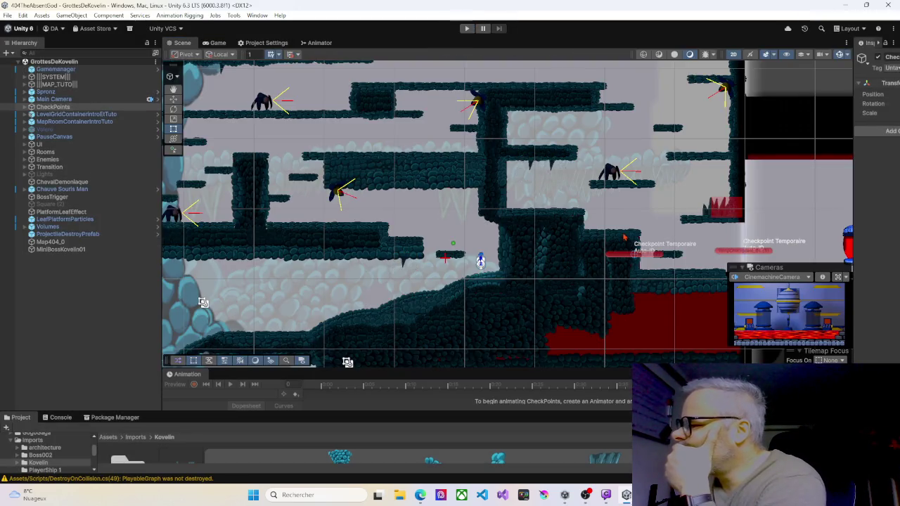
Stretch the BackgroundKvelin02_1 (44) wall sprite slightly downward and to the right.
scroll(624, 238, "up", 6)
scroll(472, 224, "up", 4)
left_click(479, 218)
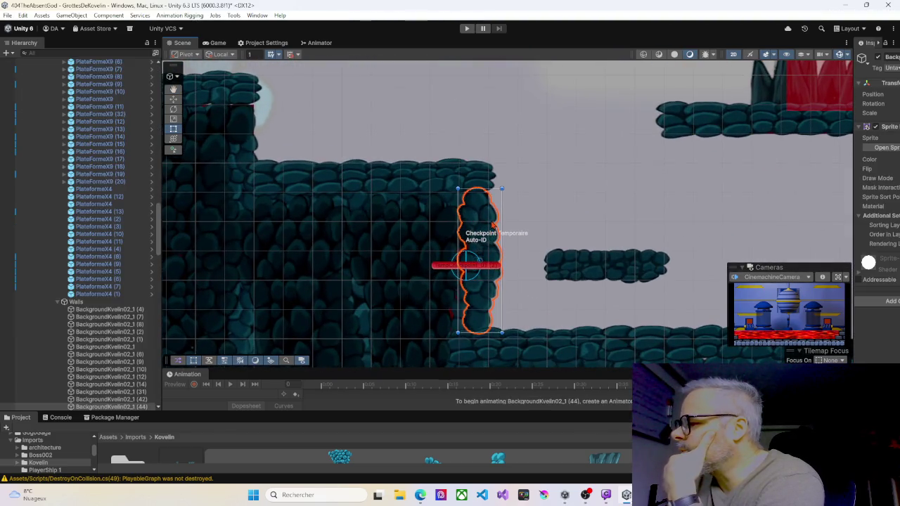
left_click(445, 295)
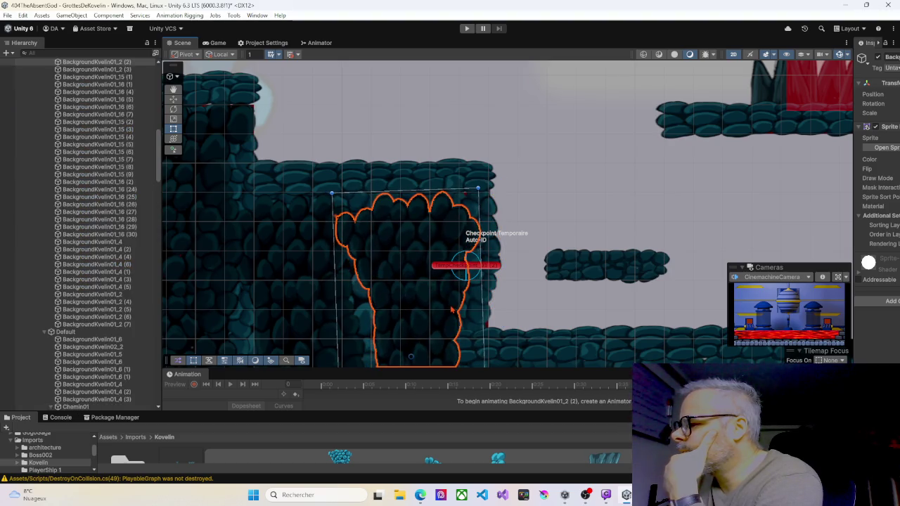
left_click(458, 198)
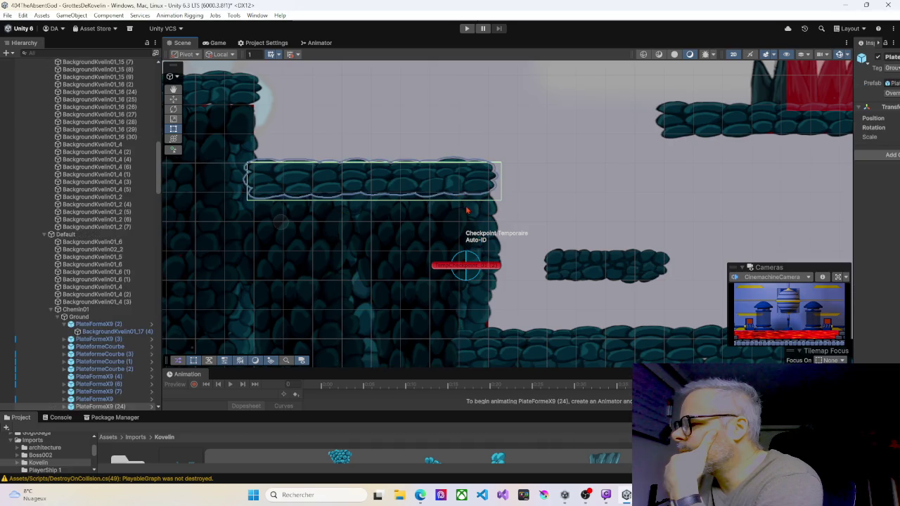
left_click(473, 211)
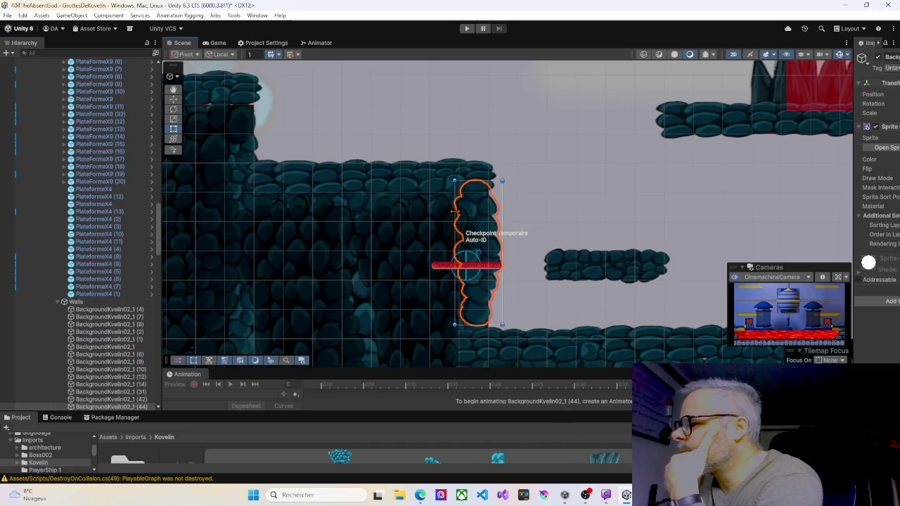
scroll(461, 197, "down", 3)
mouse_move(464, 261)
left_mouse_down()
mouse_move(462, 274)
mouse_move(462, 250)
left_mouse_up()
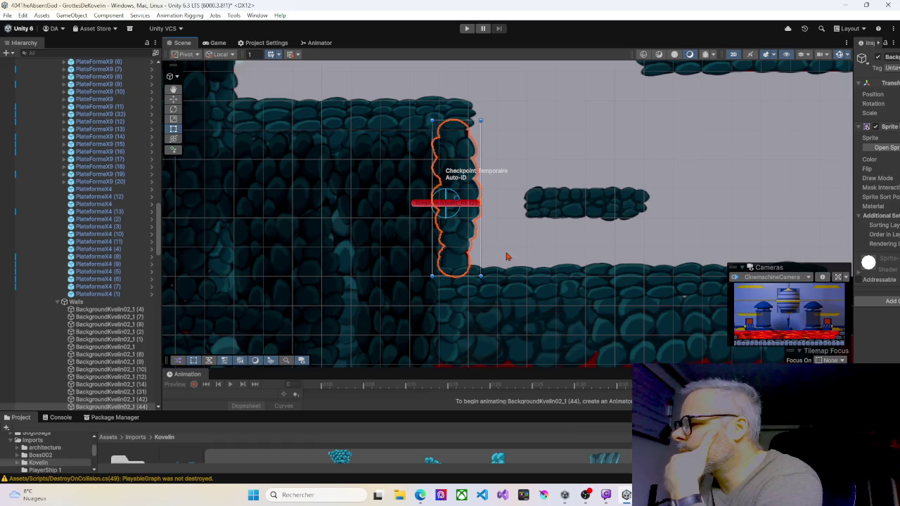
left_click(516, 230)
left_click(469, 190)
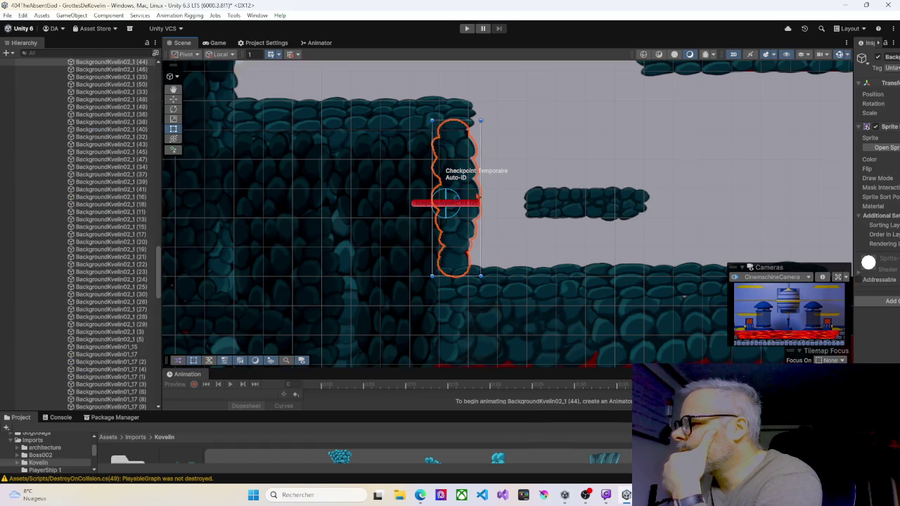
left_click_drag(481, 195, 483, 196)
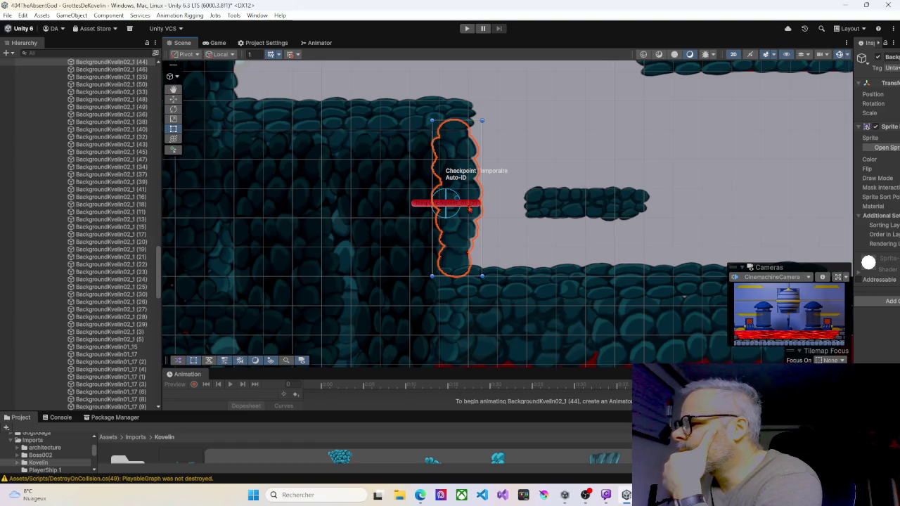
Pan to the platforms and select the PlateformeX9 (7) stone platform beside the checkpoint.
mouse_move(524, 356)
left_mouse_down()
mouse_move(509, 289)
mouse_move(495, 269)
left_mouse_up()
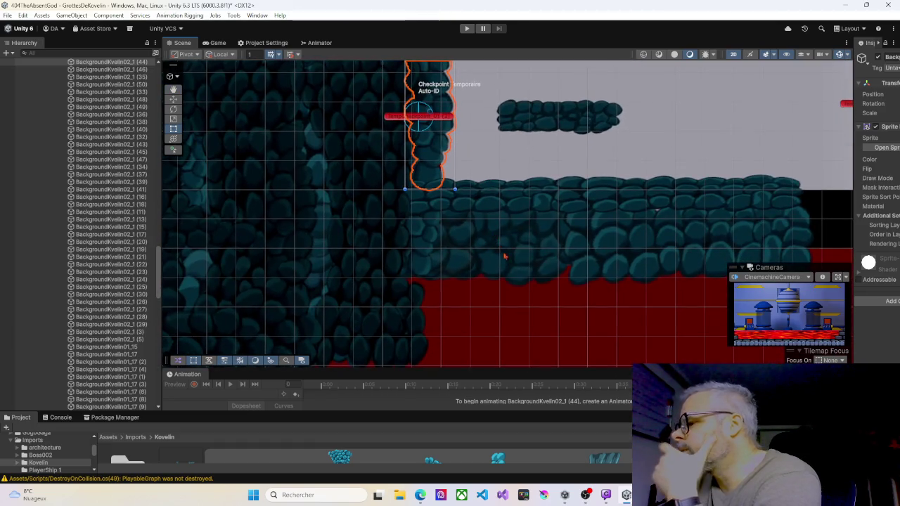
scroll(496, 269, "down", 3)
mouse_move(496, 269)
left_mouse_down()
mouse_move(467, 221)
mouse_move(438, 203)
mouse_move(496, 175)
left_mouse_up()
left_click(502, 172)
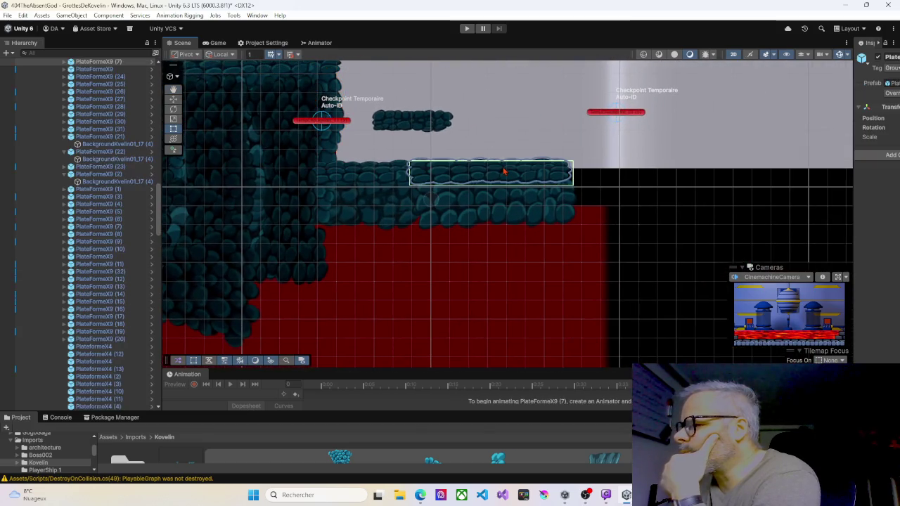
Duplicate the stone platform and slide the copy right along the ledge.
key("ctrl+d")
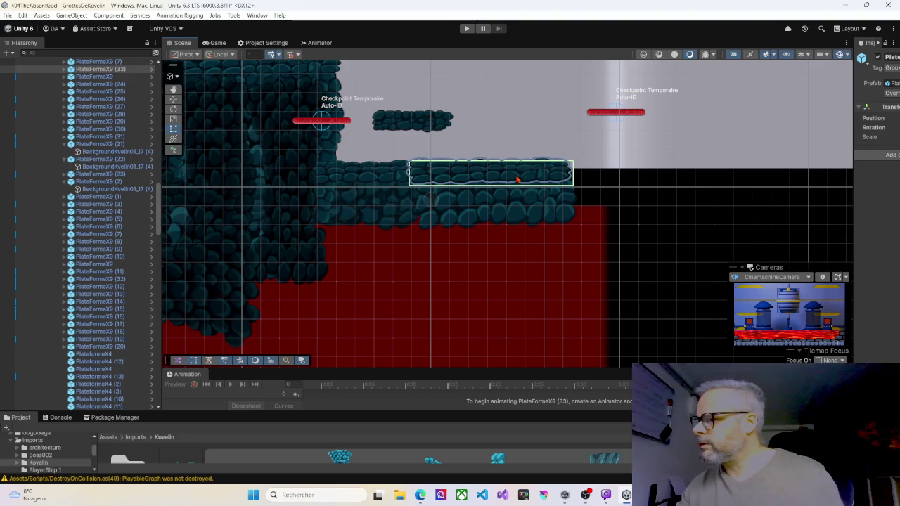
left_click(173, 102)
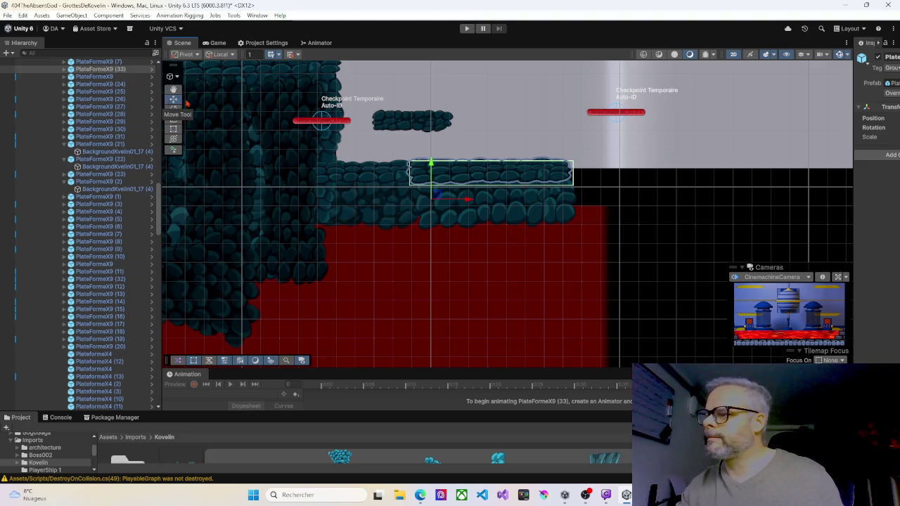
mouse_move(469, 200)
left_mouse_down()
mouse_move(642, 200)
mouse_move(543, 202)
left_mouse_up()
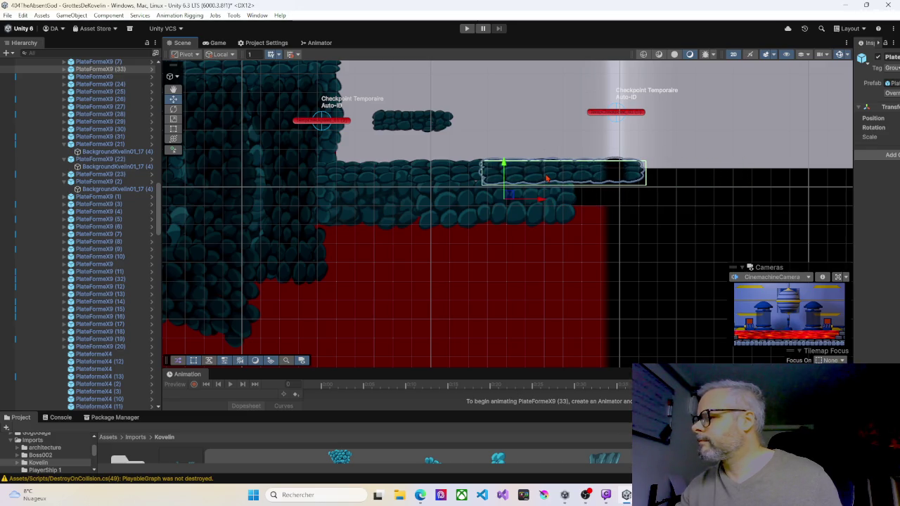
Set Order in Layer to 3 on the copy's BackgroundKvelin01_17 (4) sprite.
left_click(547, 179)
left_click_drag(853, 169, 671, 168)
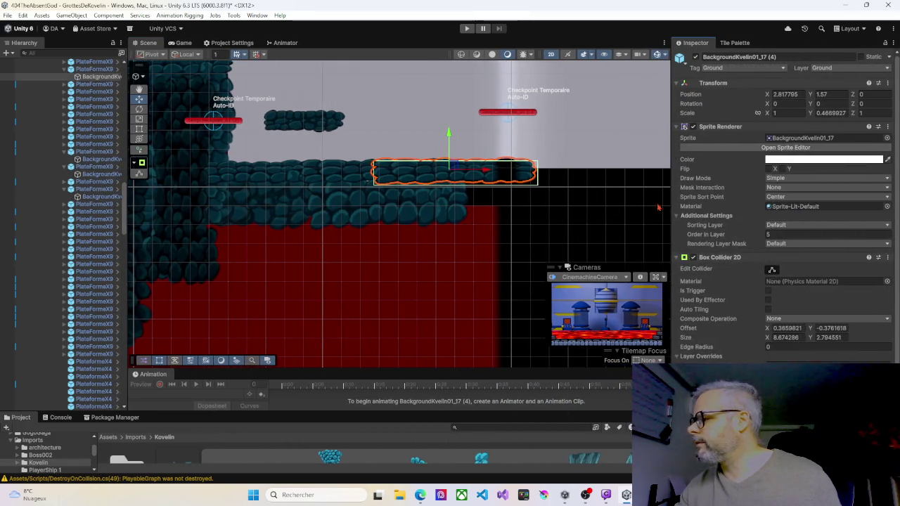
type("5")
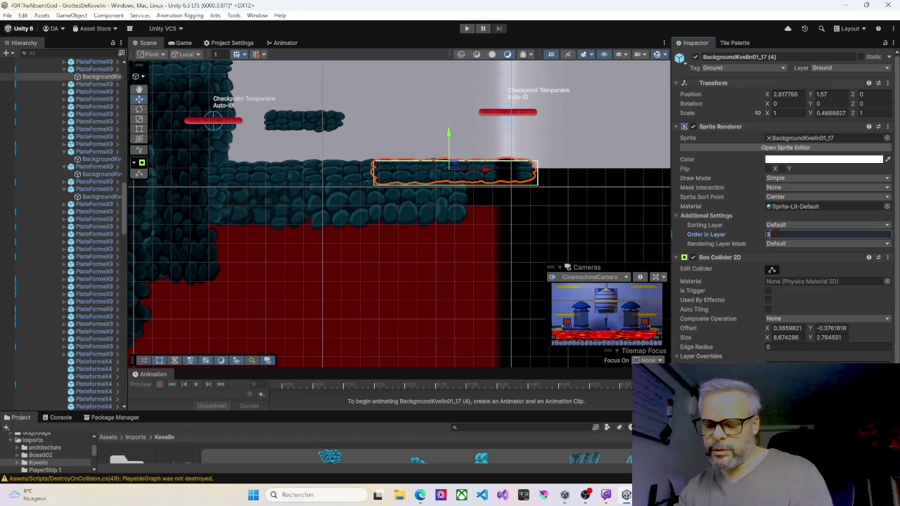
scroll(490, 290, "down", 8)
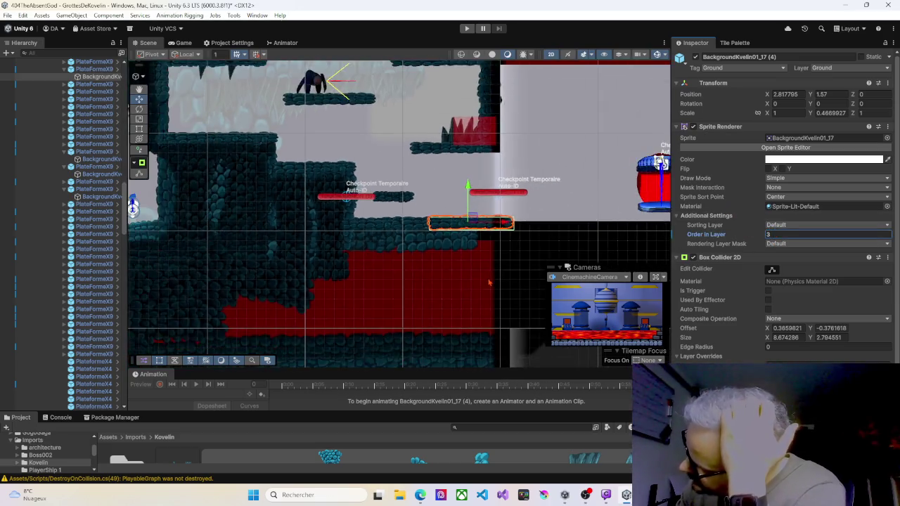
scroll(438, 187, "up", 8)
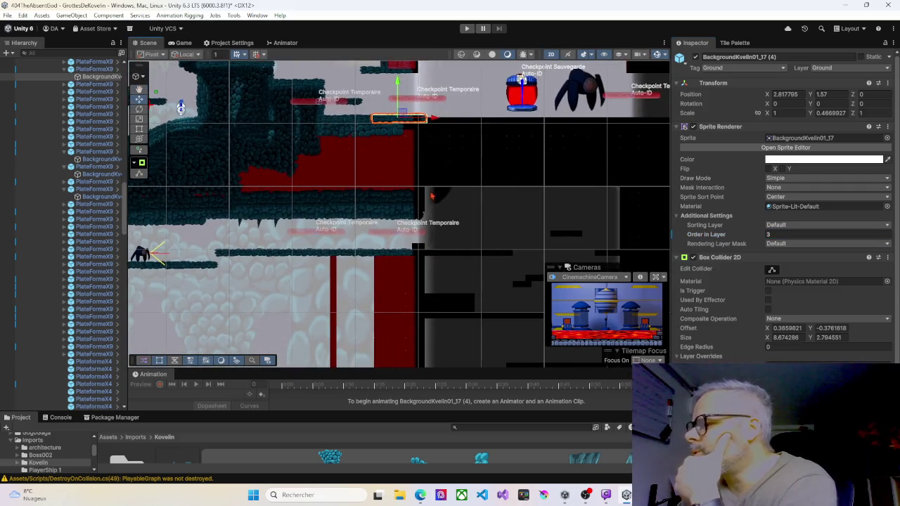
left_click_drag(425, 162, 422, 98)
scroll(420, 127, "down", 3)
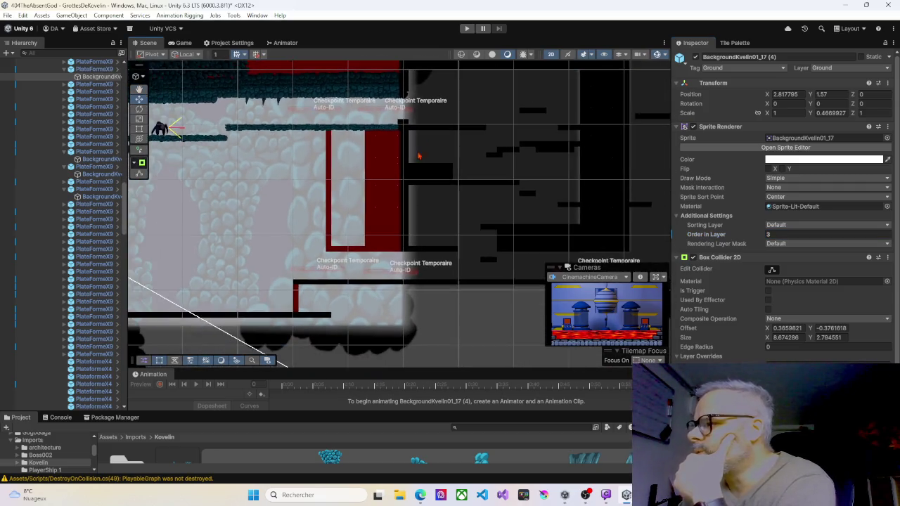
scroll(419, 186, "down", 1)
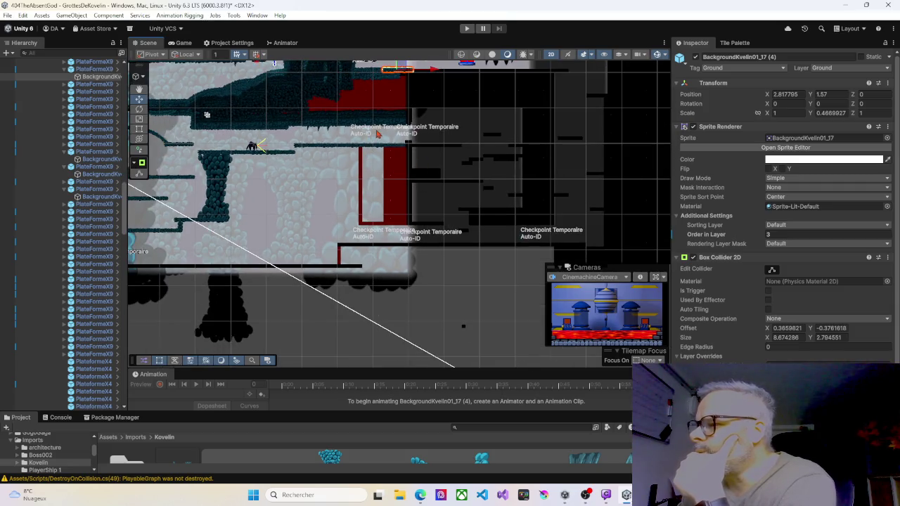
scroll(401, 142, "down", 3)
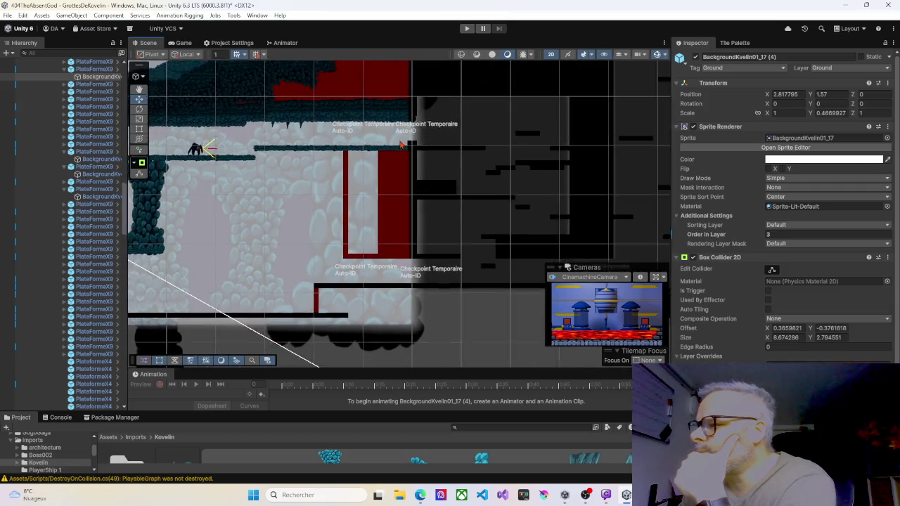
scroll(401, 147, "down", 1)
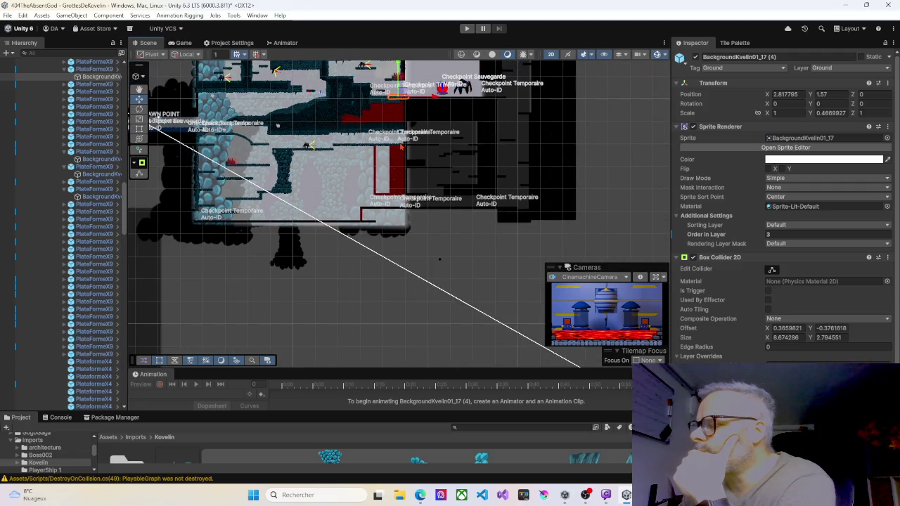
scroll(63, 232, "up", 5)
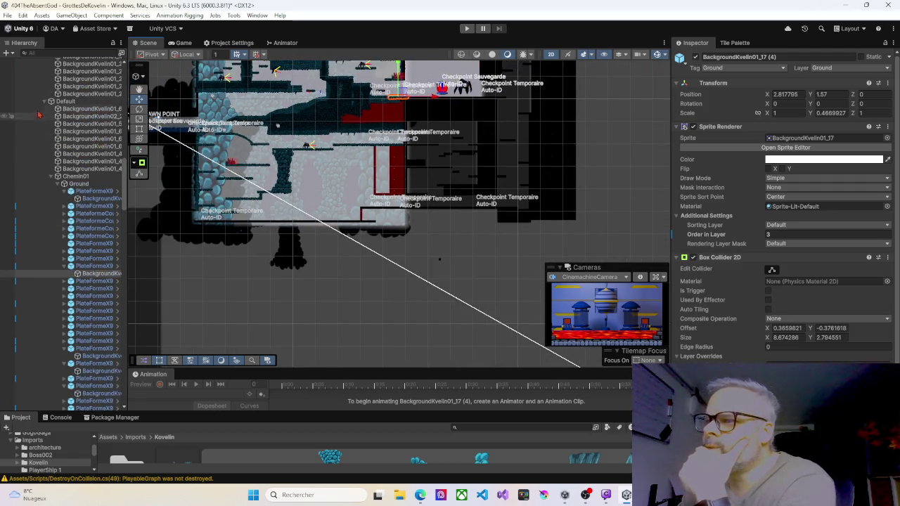
Filter the Hierarchy by 'limit' and inspect each of the five Limites zones.
left_click(62, 53)
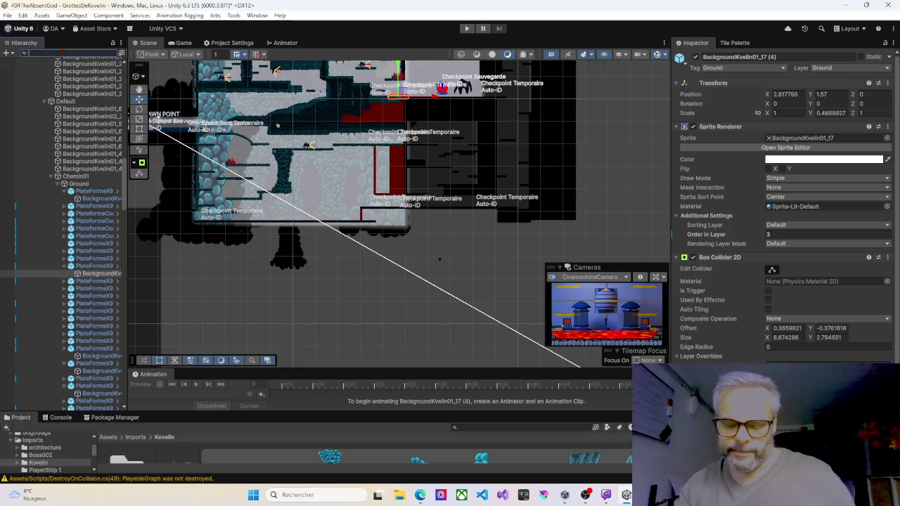
type("limit")
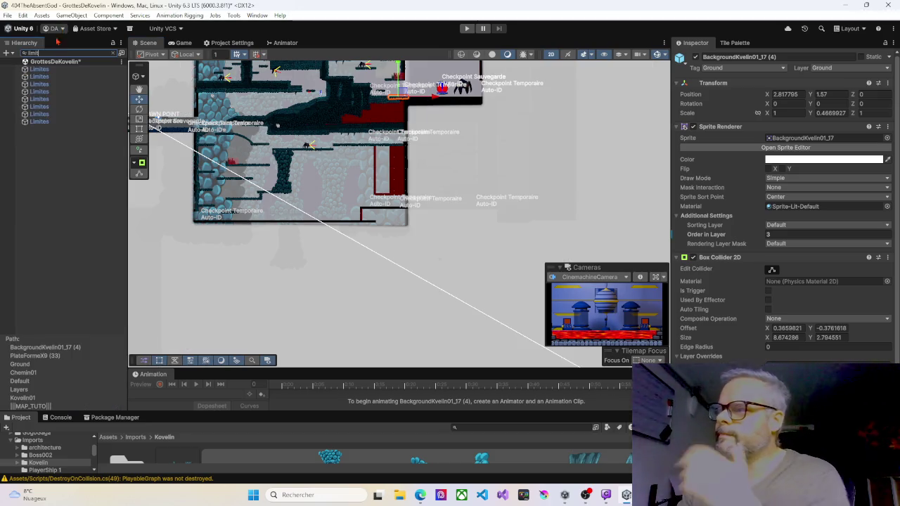
left_click_drag(330, 122, 317, 218)
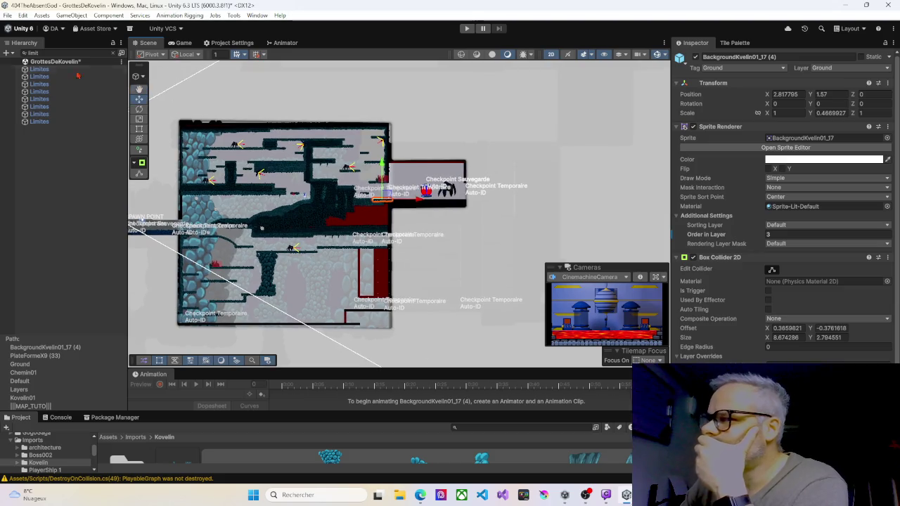
left_click(39, 70)
left_click(39, 76)
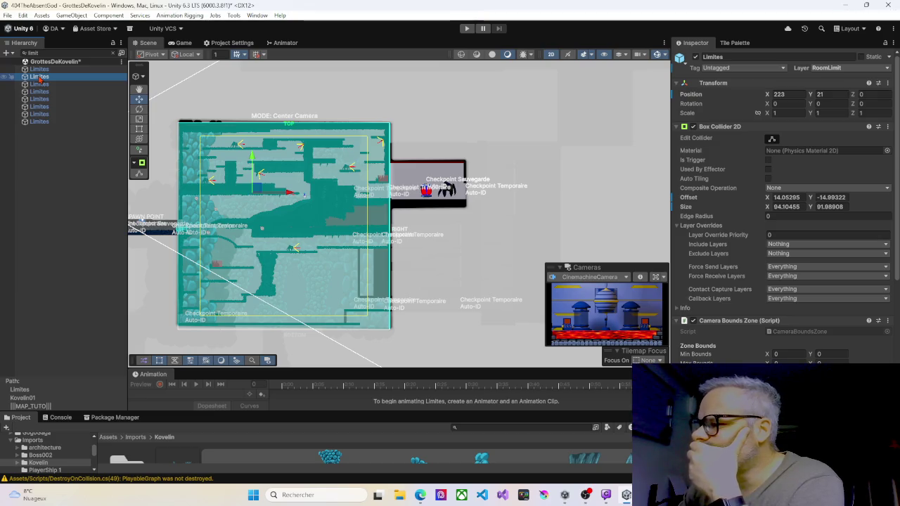
left_click(39, 84)
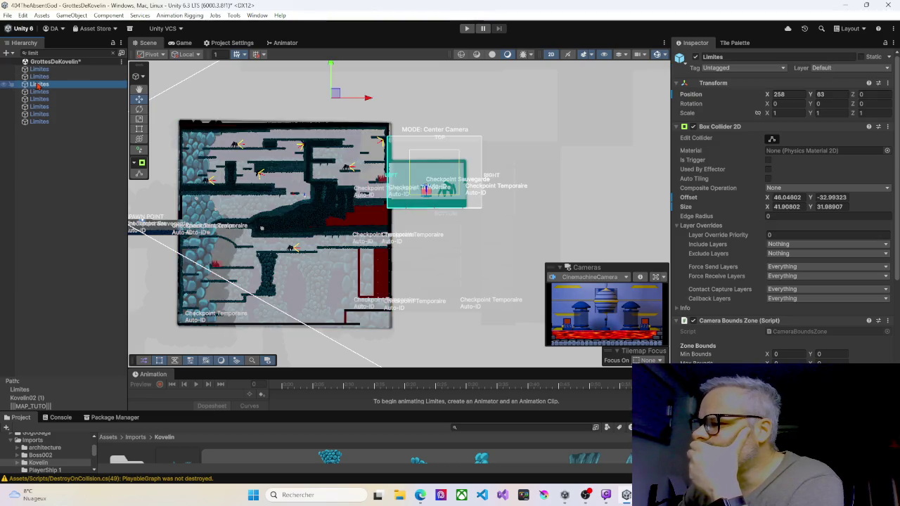
left_click(39, 92)
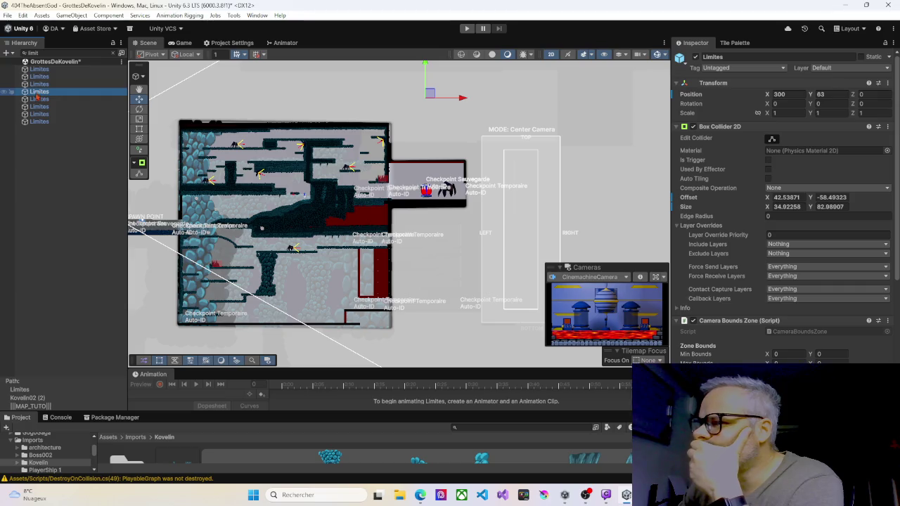
left_click(39, 100)
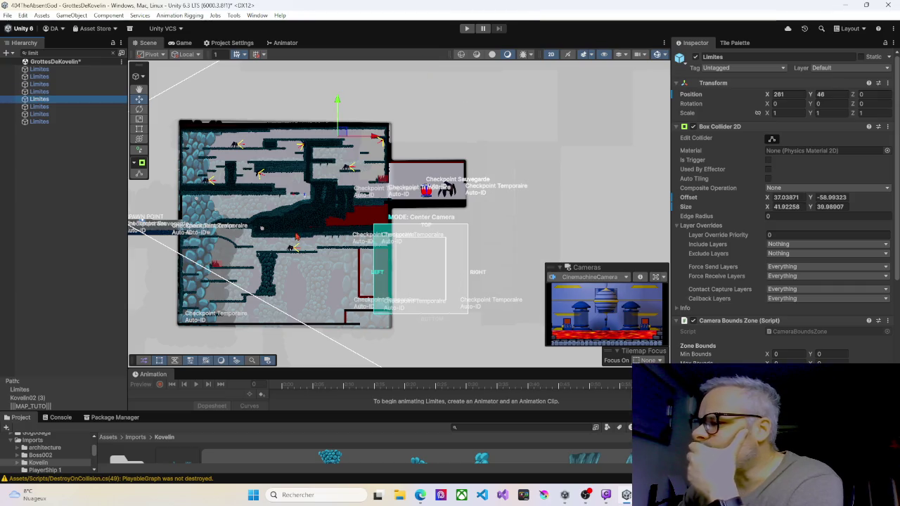
left_click(420, 267)
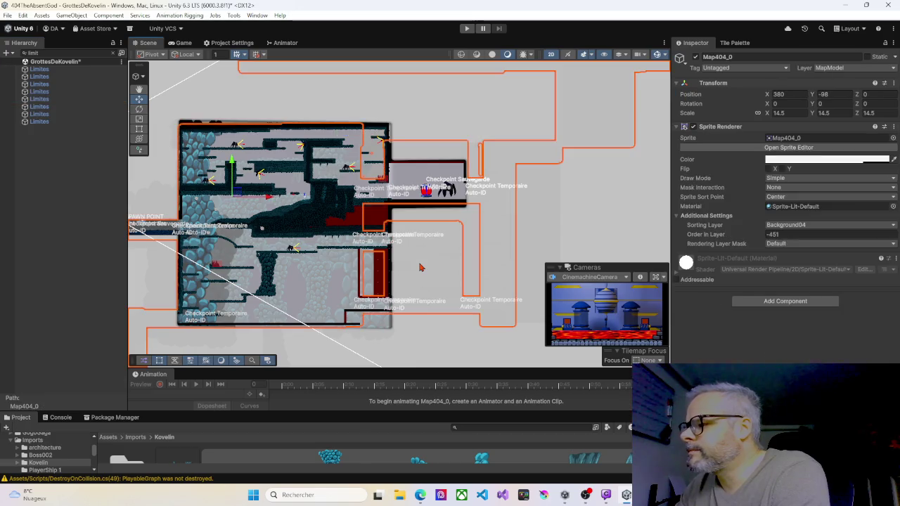
left_click(39, 100)
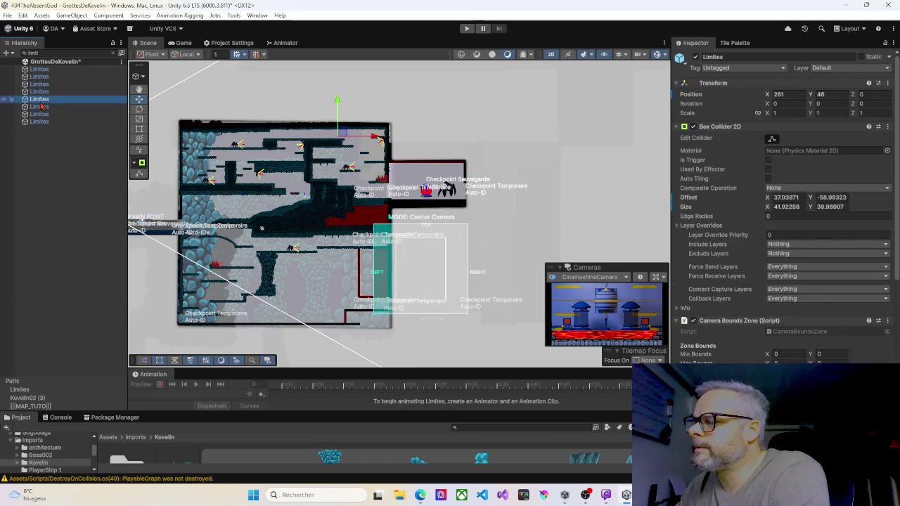
Narrow the fifth Limites zone's Box Collider 2D from the left to width about 34.
scroll(413, 268, "up", 1)
scroll(413, 268, "up", 3)
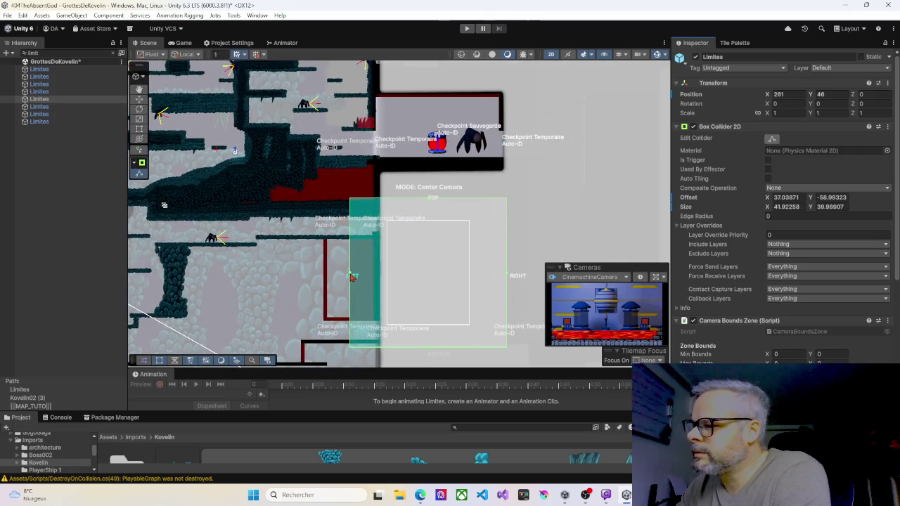
left_click_drag(353, 276, 379, 275)
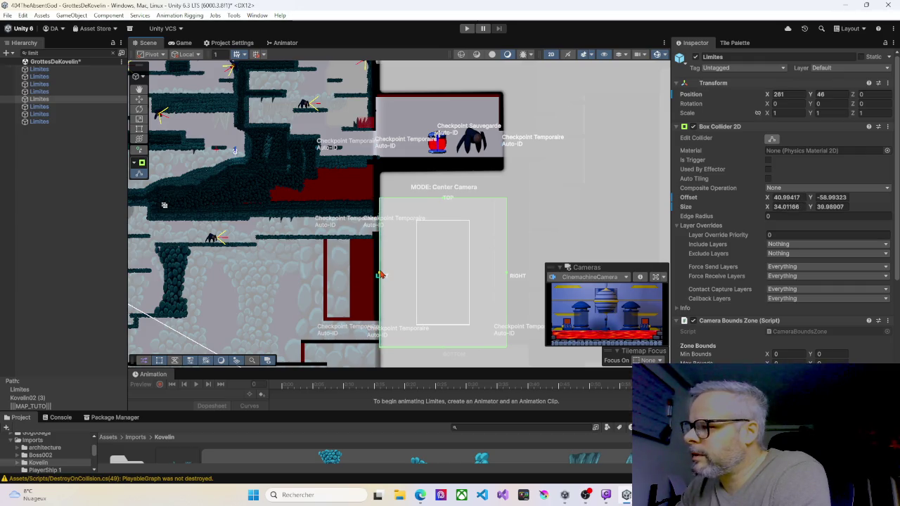
scroll(370, 280, "down", 4)
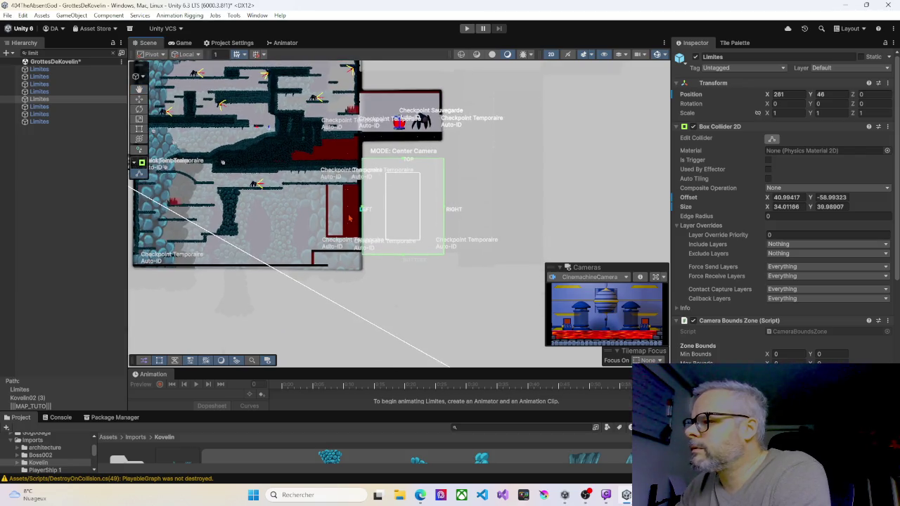
scroll(349, 216, "down", 3)
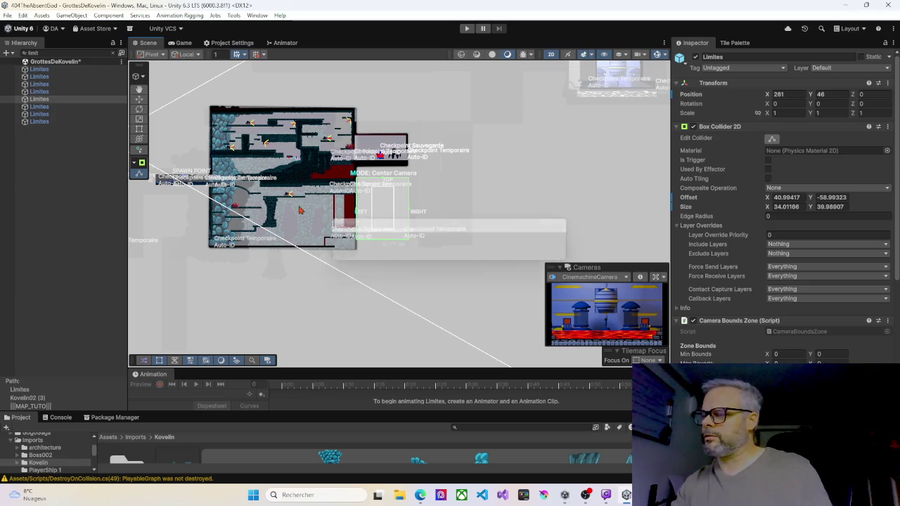
left_click_drag(266, 191, 341, 180)
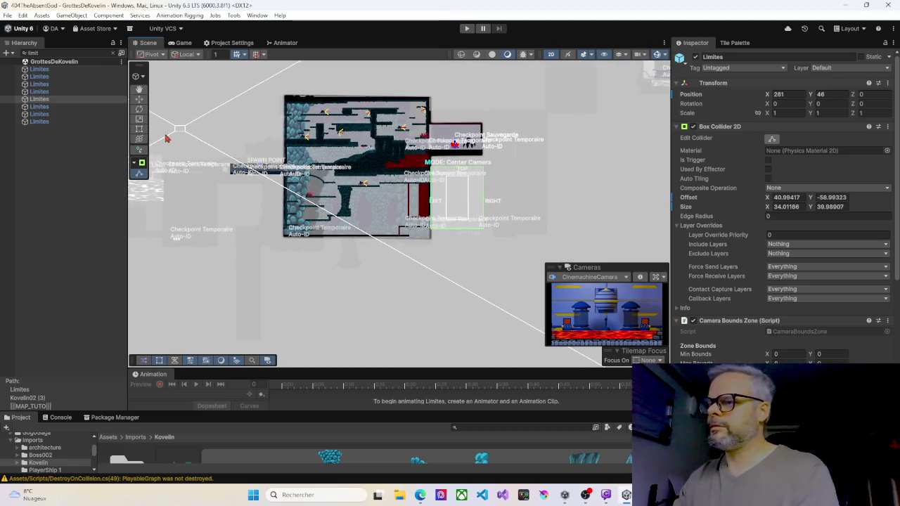
left_click(42, 106)
left_click(39, 114)
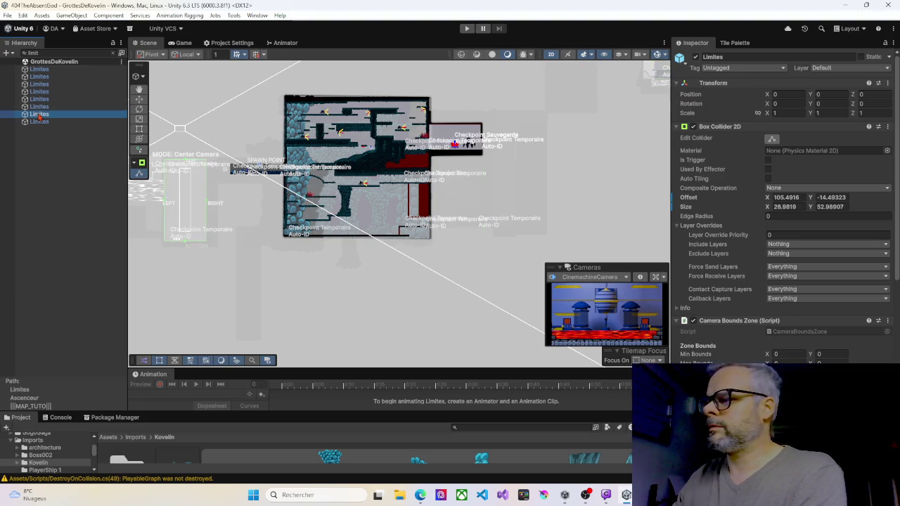
left_click(39, 121)
left_click_drag(184, 175, 413, 174)
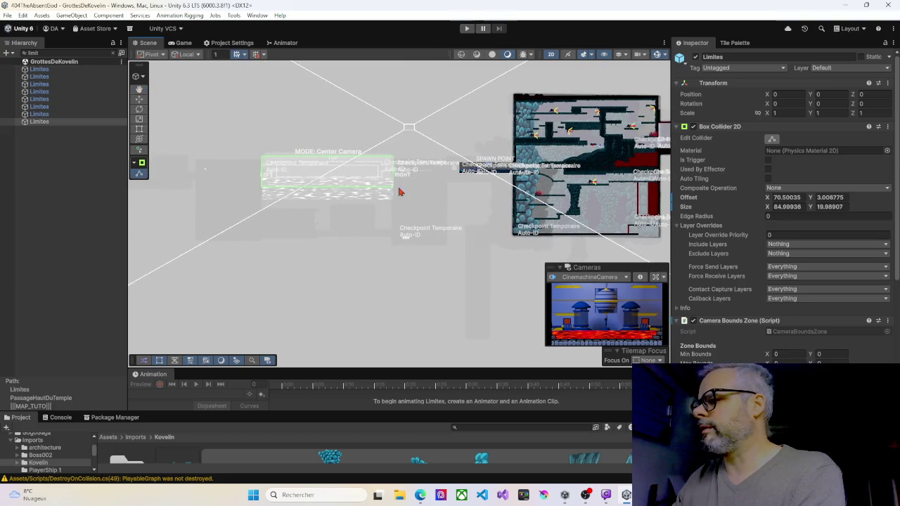
mouse_move(417, 251)
left_mouse_down()
mouse_move(245, 215)
mouse_move(267, 212)
mouse_move(248, 224)
left_mouse_up()
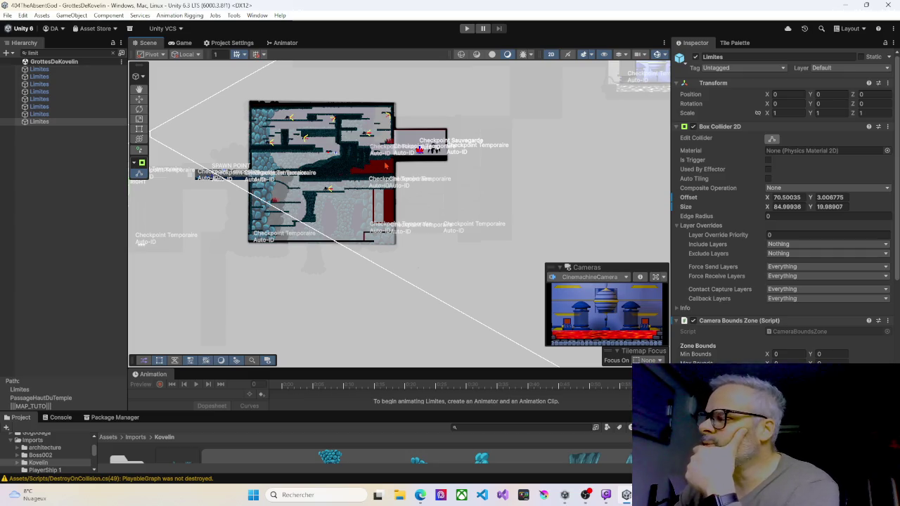
scroll(338, 181, "up", 5)
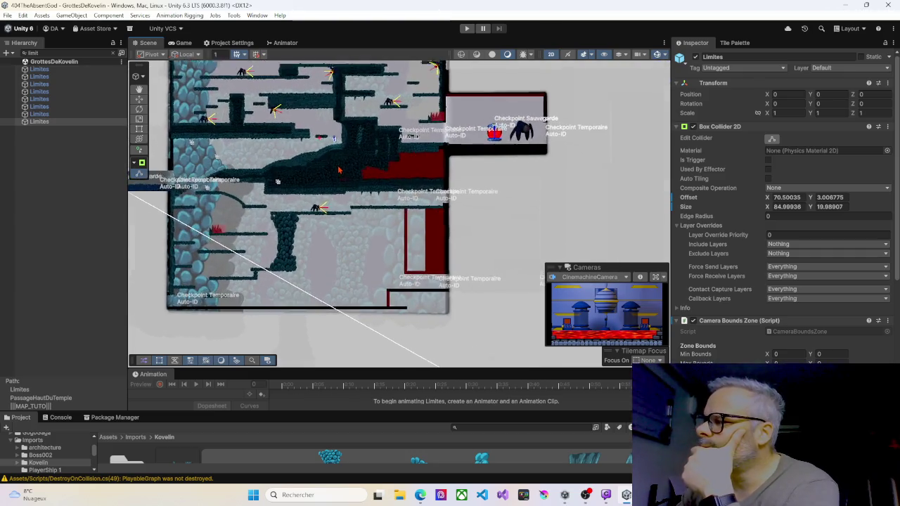
scroll(340, 169, "down", 3)
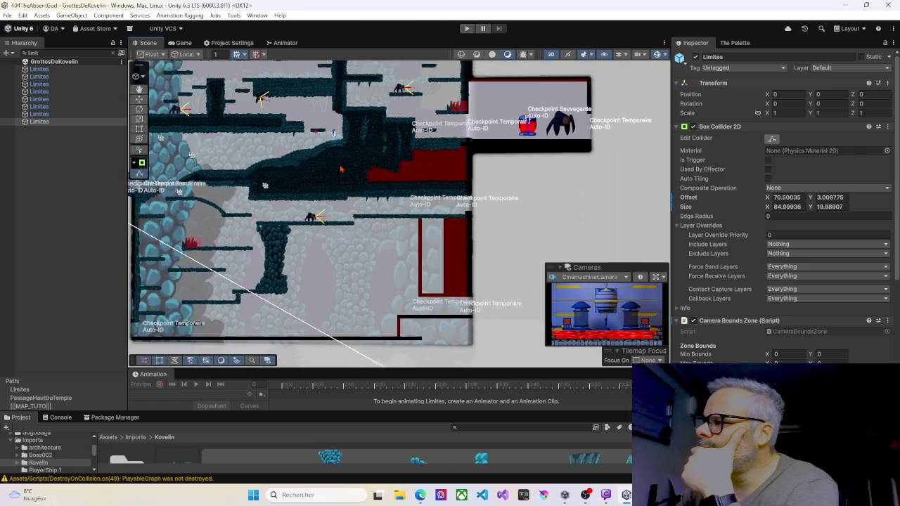
mouse_move(339, 151)
left_mouse_down()
mouse_move(363, 162)
mouse_move(369, 181)
left_mouse_up()
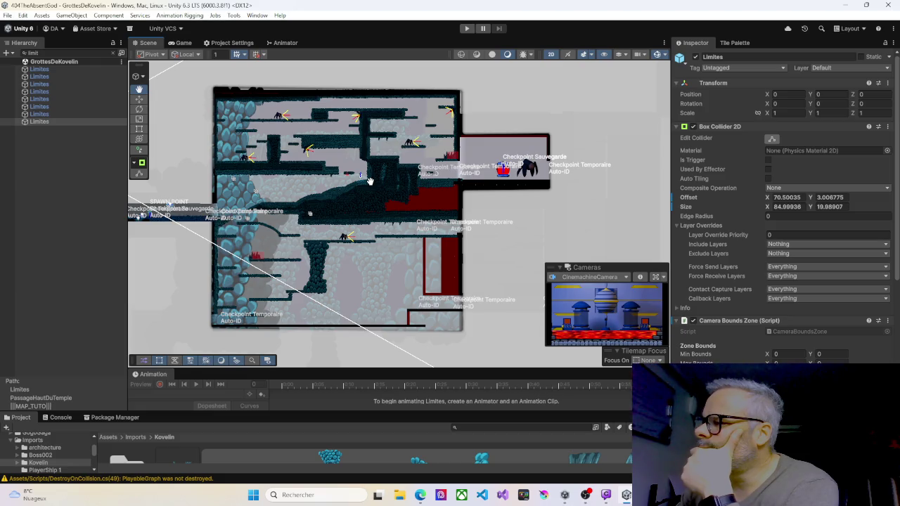
left_click_drag(369, 182, 373, 183)
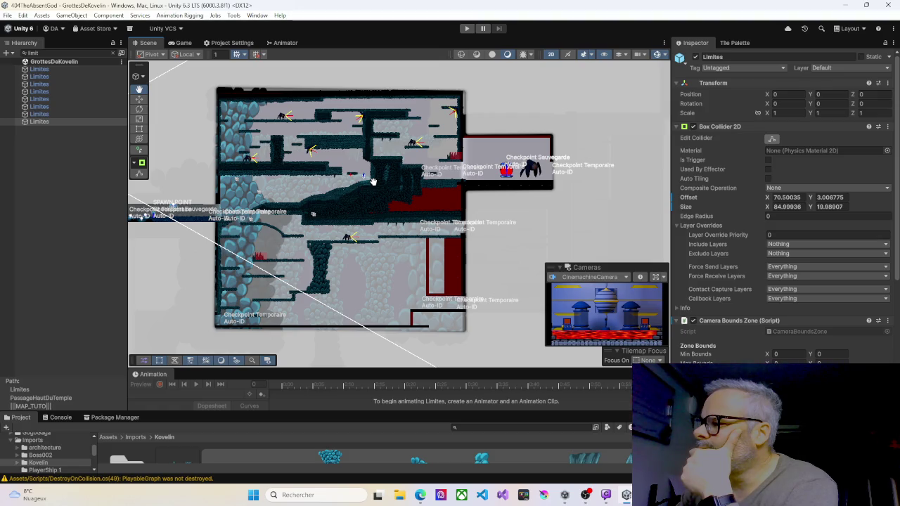
left_click_drag(373, 183, 384, 170)
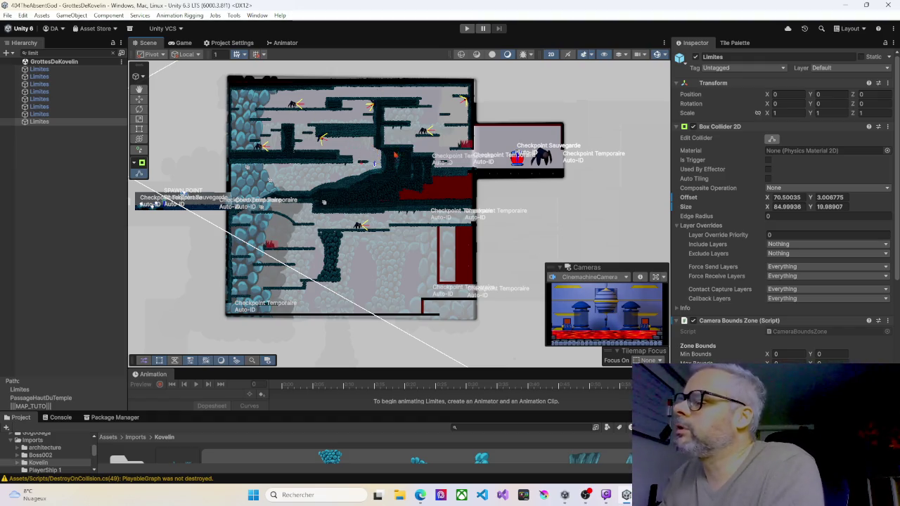
mouse_move(384, 169)
left_mouse_down()
mouse_move(408, 169)
mouse_move(426, 153)
left_mouse_up()
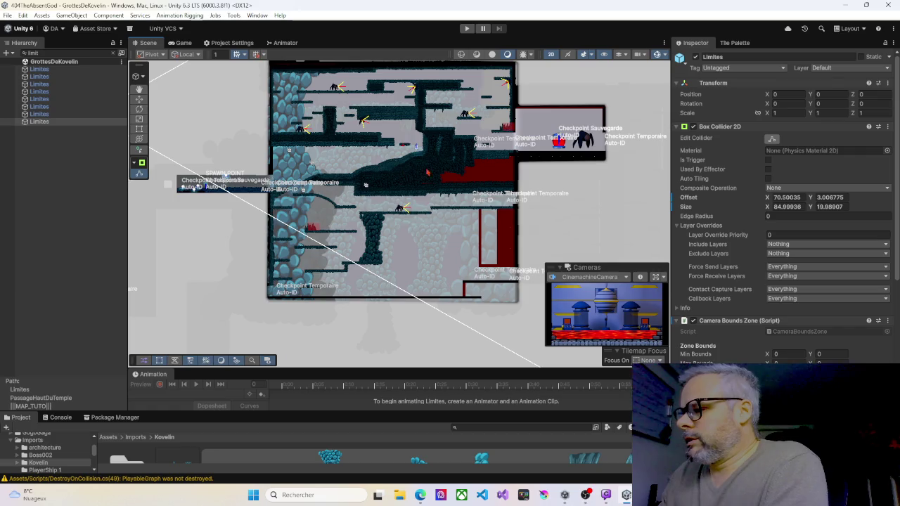
left_click_drag(467, 180, 405, 213)
scroll(405, 213, "down", 5)
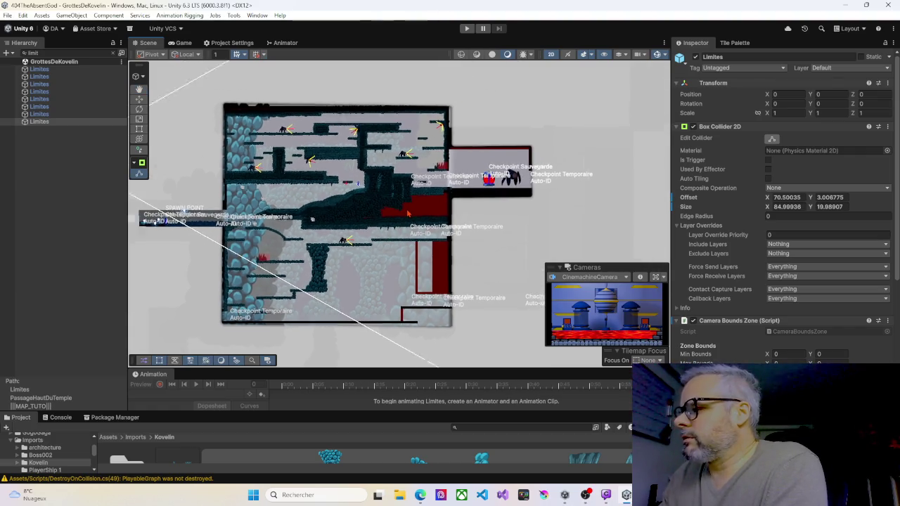
scroll(412, 213, "up", 3)
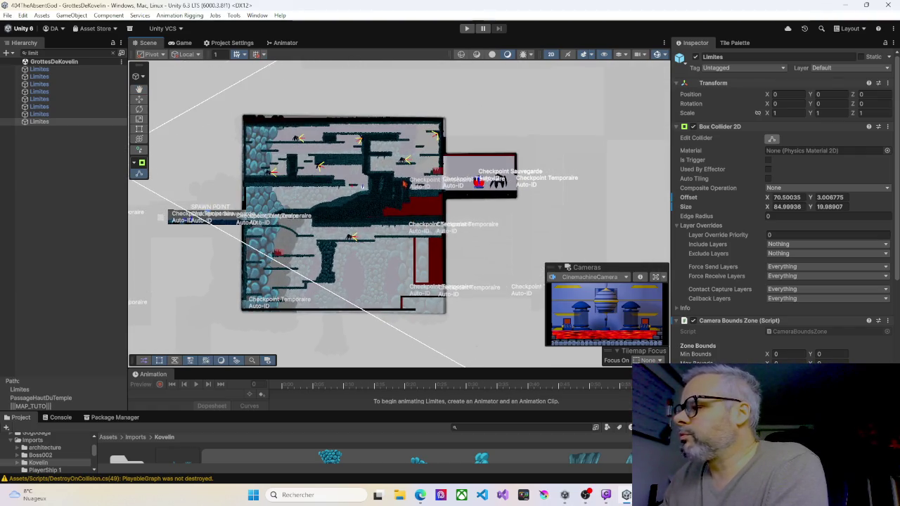
scroll(362, 186, "down", 3)
scroll(339, 175, "down", 1)
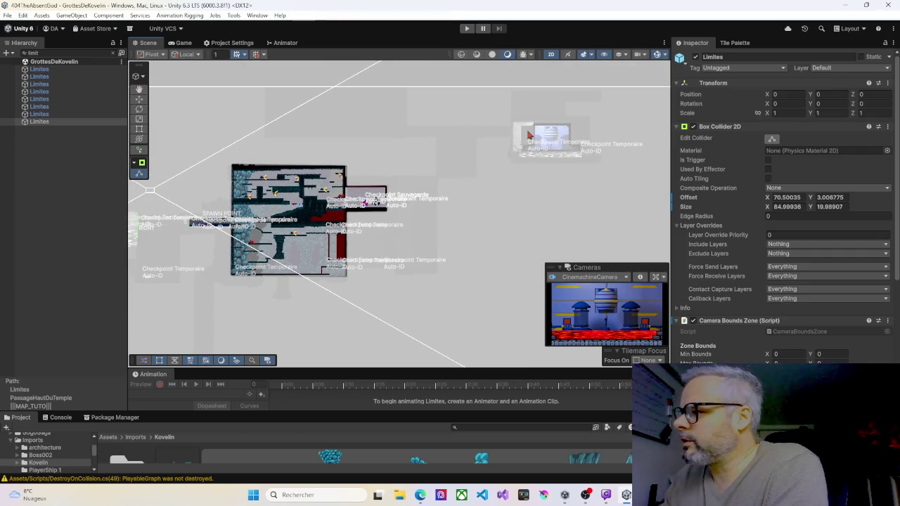
scroll(433, 195, "down", 5)
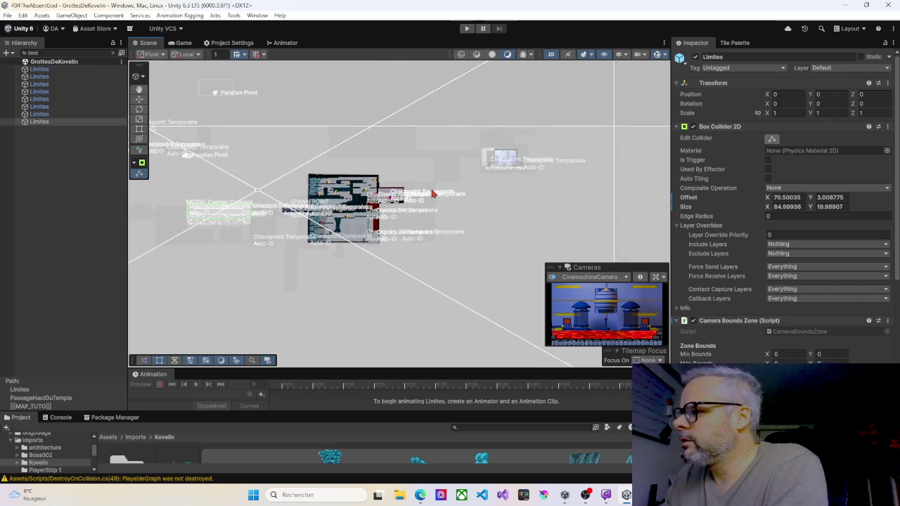
scroll(417, 200, "up", 3)
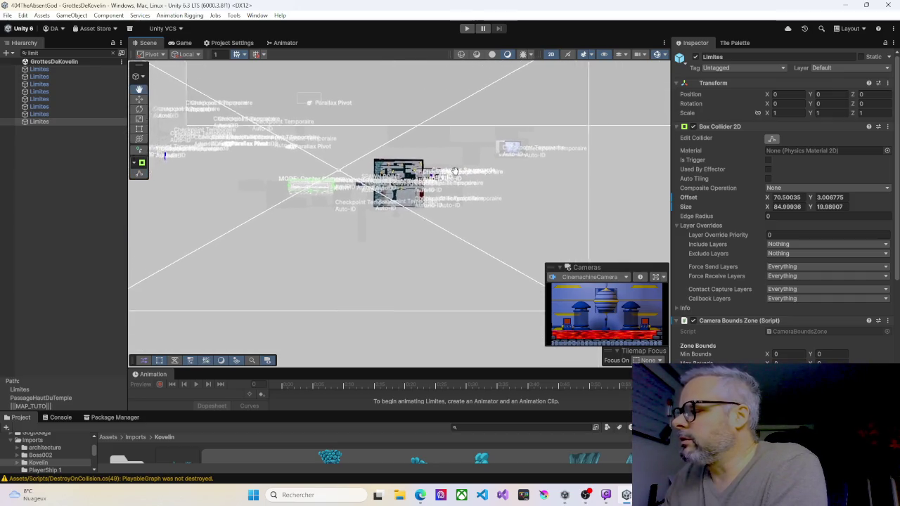
scroll(455, 162, "up", 5)
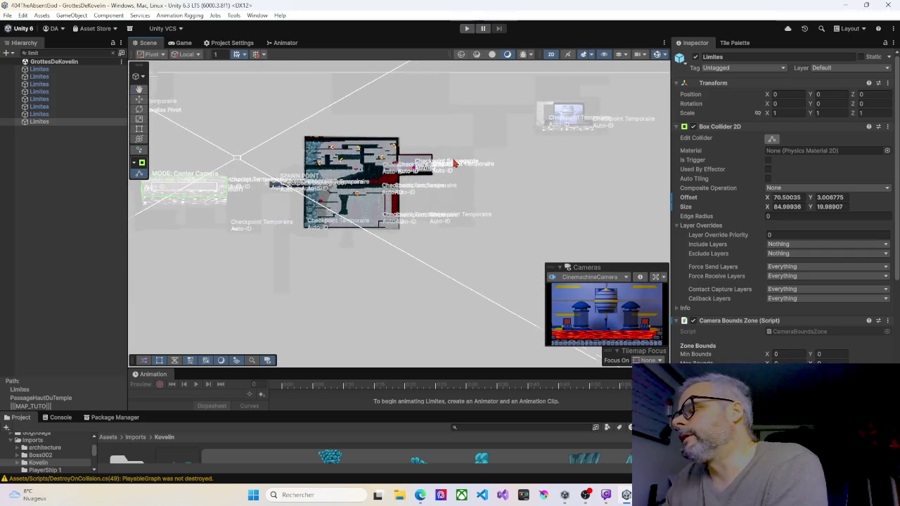
scroll(452, 166, "up", 1)
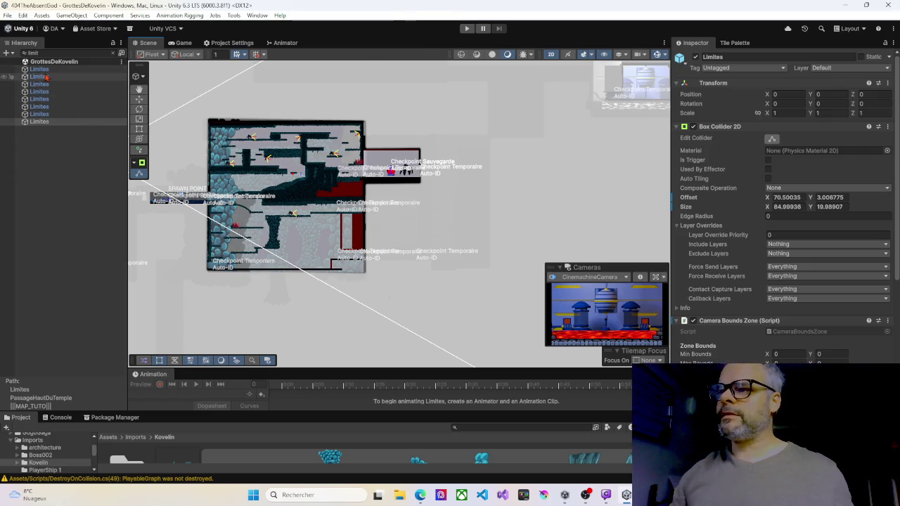
key("ctrl+a")
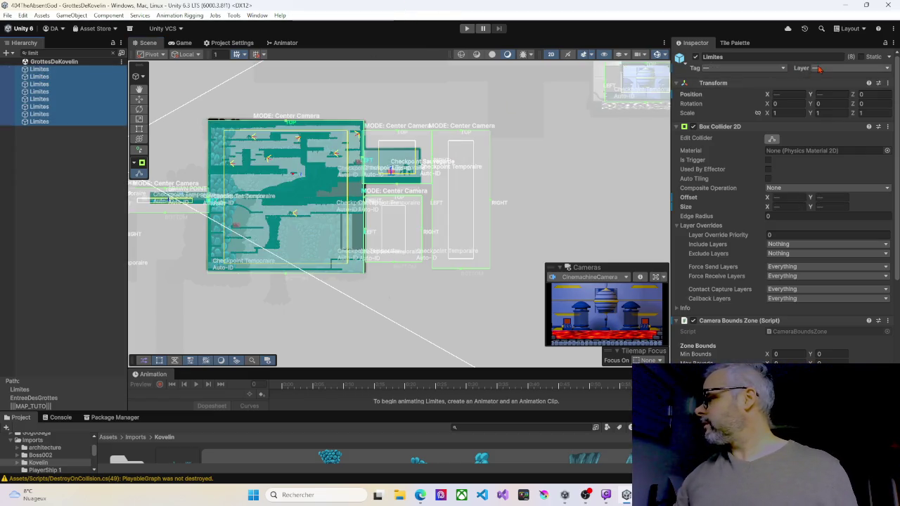
Set Layer and Tag of all eight selected Limites zones to RoomLimit, then deselect them.
left_click(818, 68)
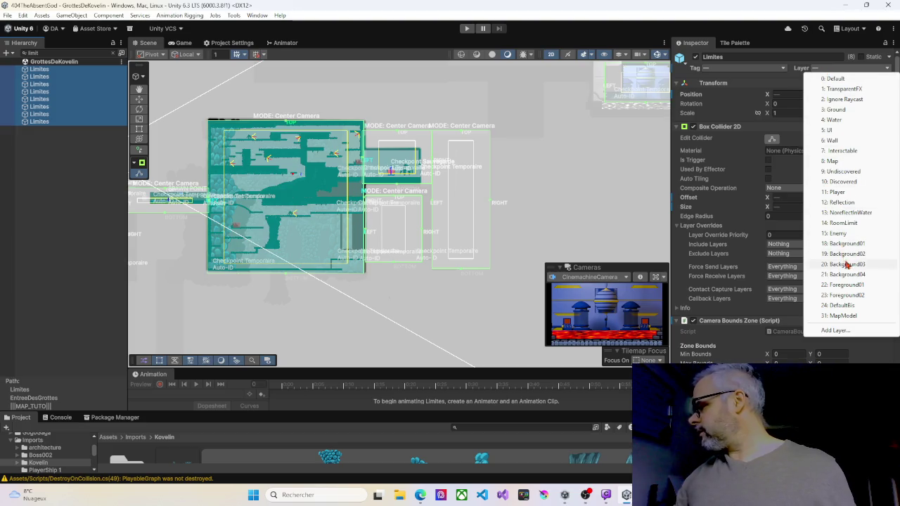
left_click(845, 223)
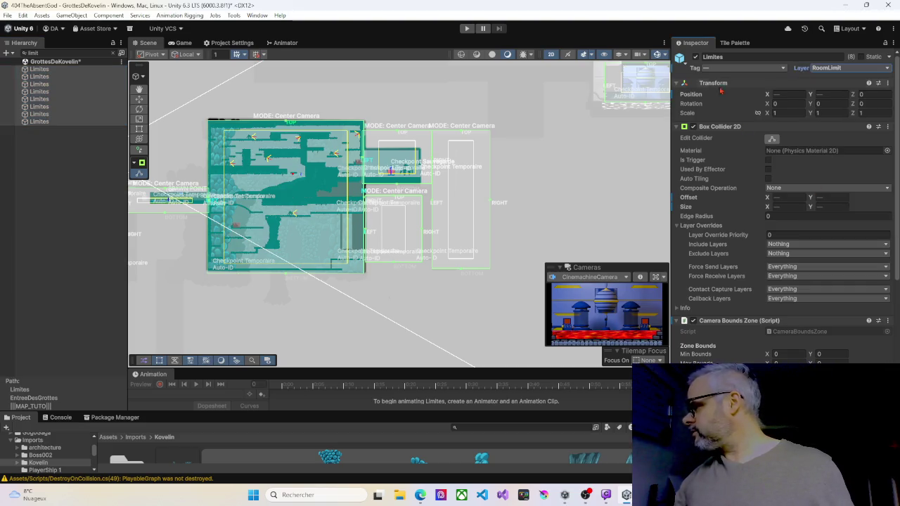
left_click(715, 71)
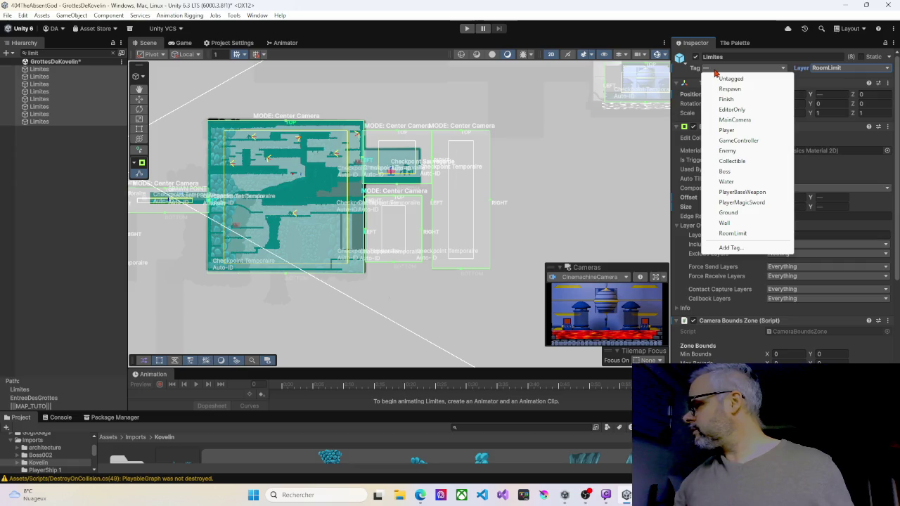
left_click(733, 232)
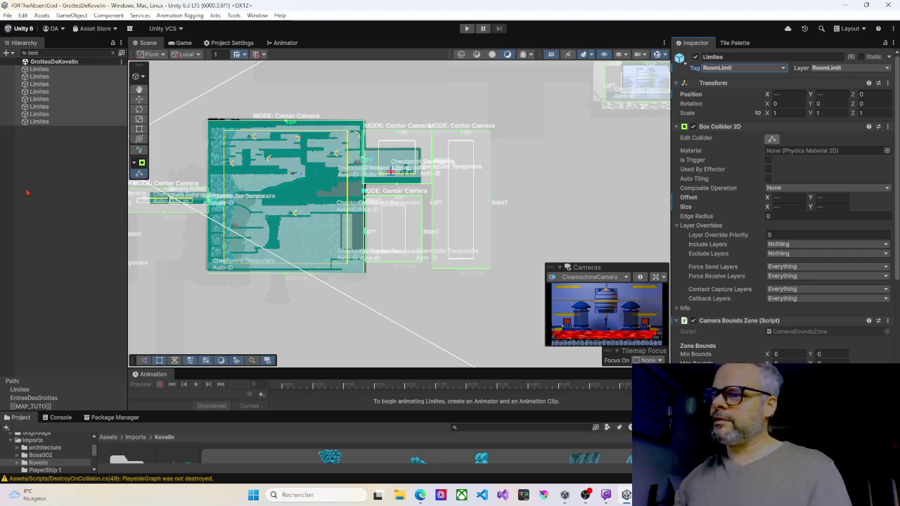
left_click(98, 142)
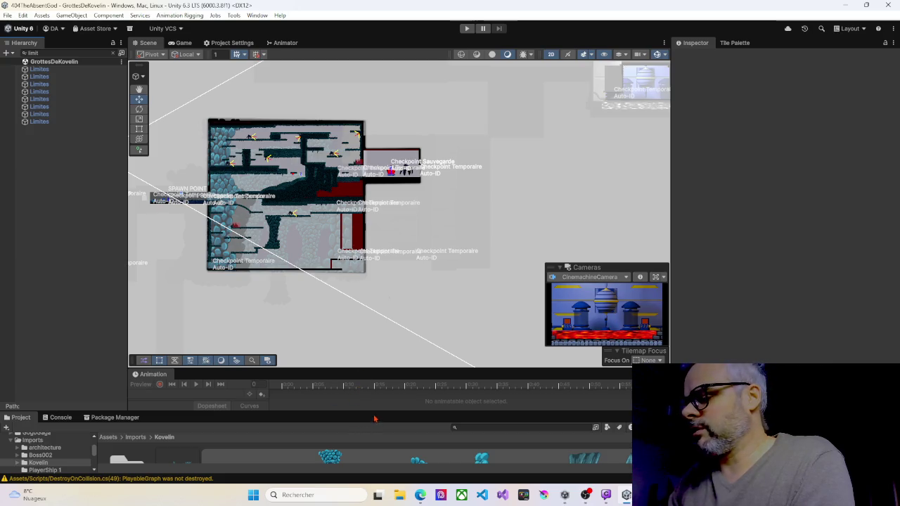
Enlarge the Project window, collapse Imports, and display the Assets > Scenes folder.
left_click_drag(373, 413, 377, 226)
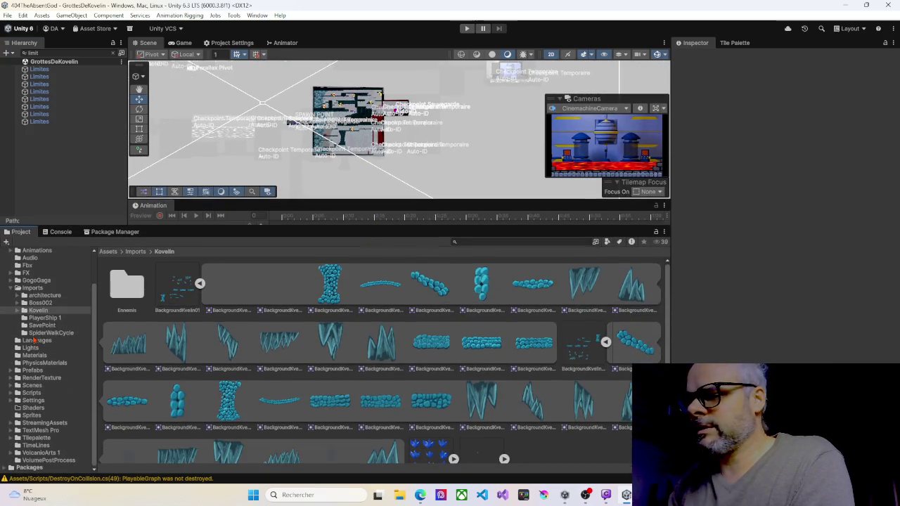
left_click(11, 289)
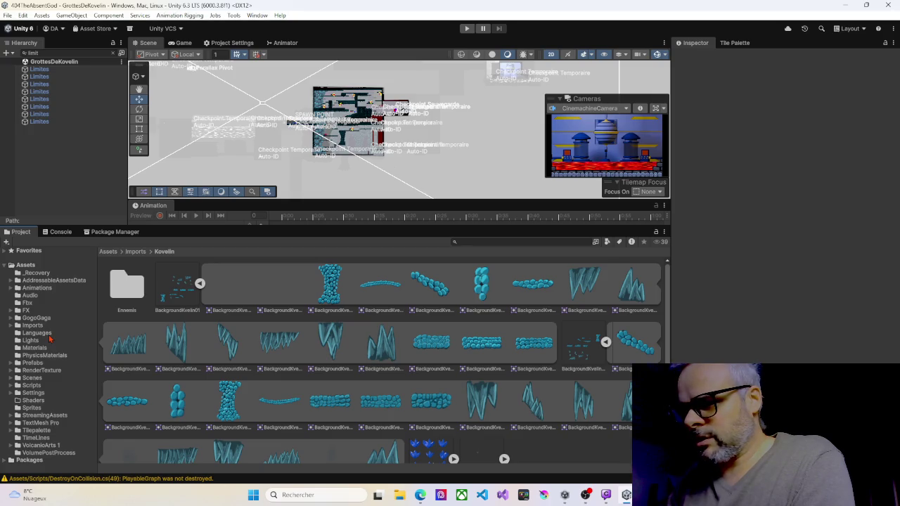
left_click(32, 378)
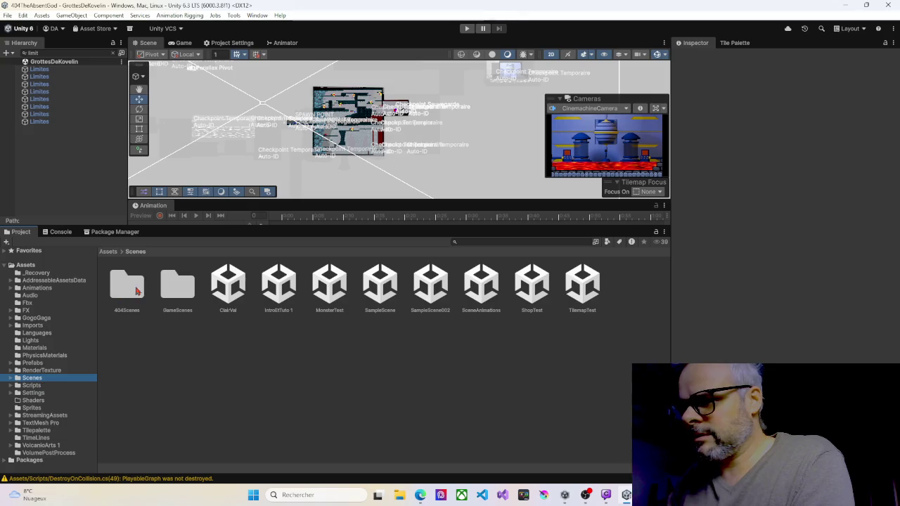